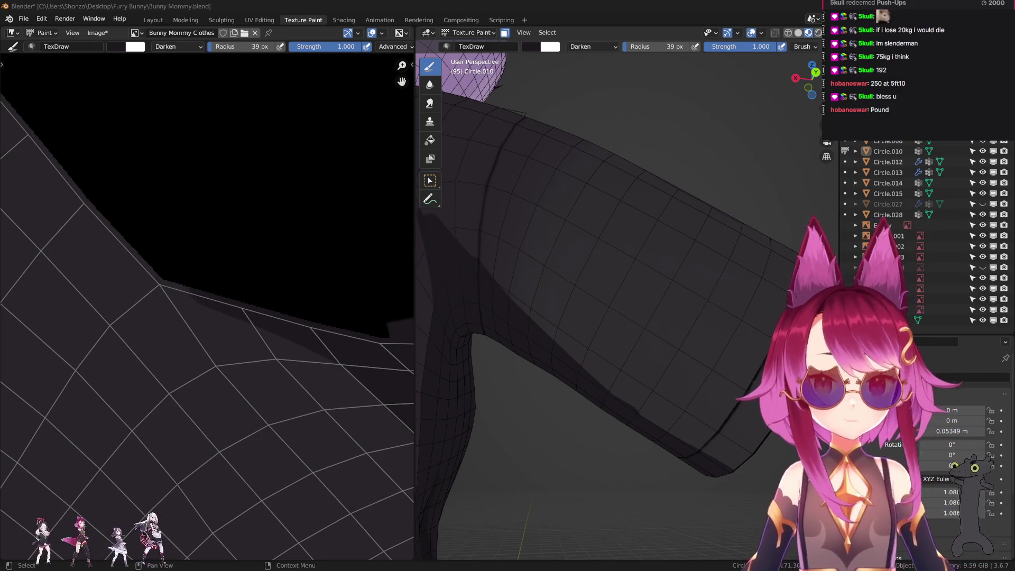
# - Orbit around the sleeve and set the brush blend mode to Mix
pyautogui.moveTo(621, 185)
pyautogui.mouseDown(button='middle')
pyautogui.moveTo(560, 293)
pyautogui.moveTo(596, 244)
pyautogui.moveTo(583, 295)
pyautogui.mouseUp(button='middle')
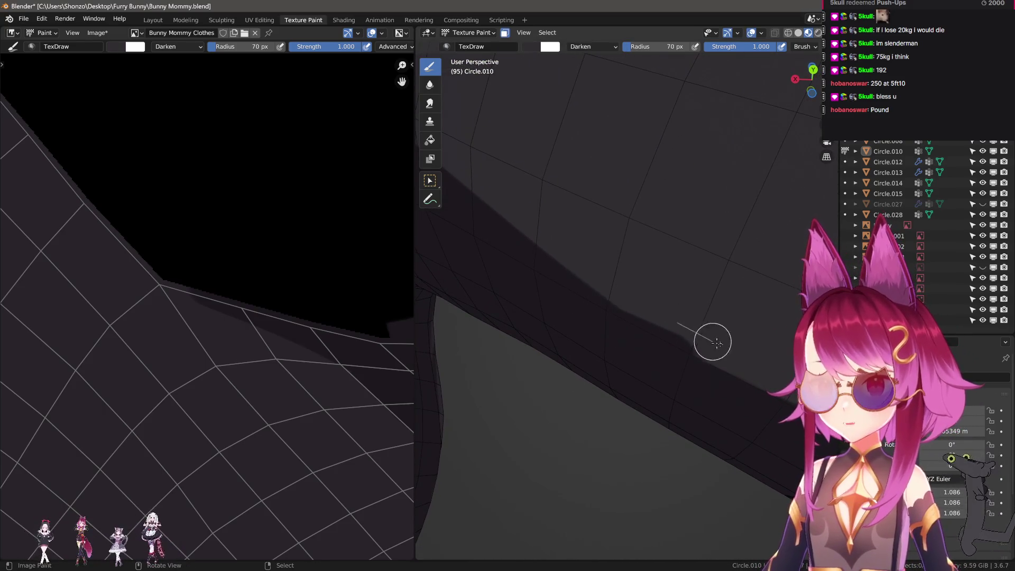
pyautogui.moveTo(792, 367)
pyautogui.mouseDown(button='middle')
pyautogui.moveTo(737, 299)
pyautogui.moveTo(709, 308)
pyautogui.moveTo(666, 292)
pyautogui.mouseUp(button='middle')
pyautogui.rightClick(665, 292)
pyautogui.click(636, 284)
pyautogui.click(623, 294)
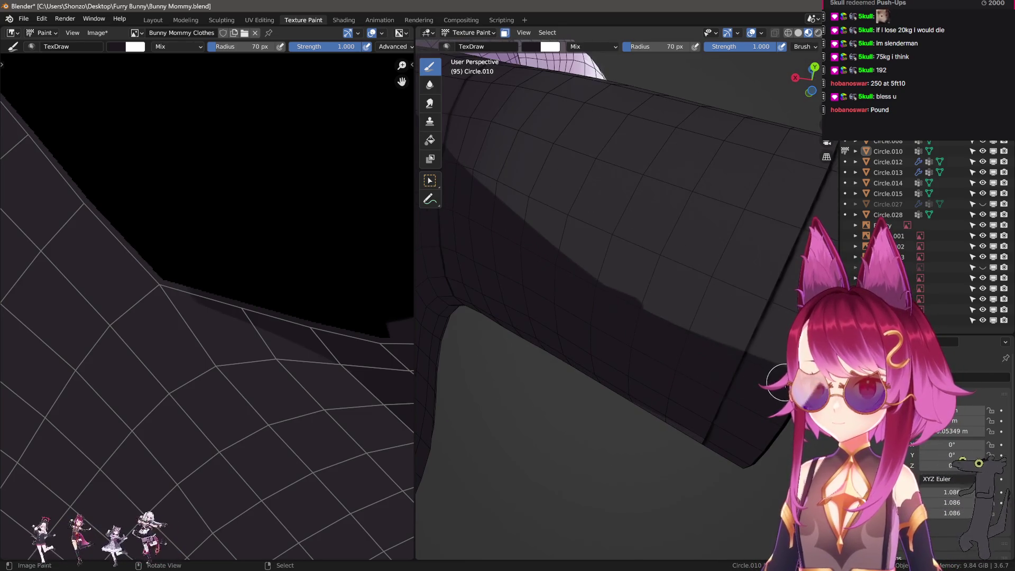
# - Paint two dark shadow strokes down the arm and hide one outliner object from the viewport
pyautogui.click(651, 315)
pyautogui.moveTo(652, 316)
pyautogui.mouseDown(button='middle')
pyautogui.moveTo(608, 275)
pyautogui.moveTo(575, 271)
pyautogui.moveTo(494, 192)
pyautogui.mouseUp(button='middle')
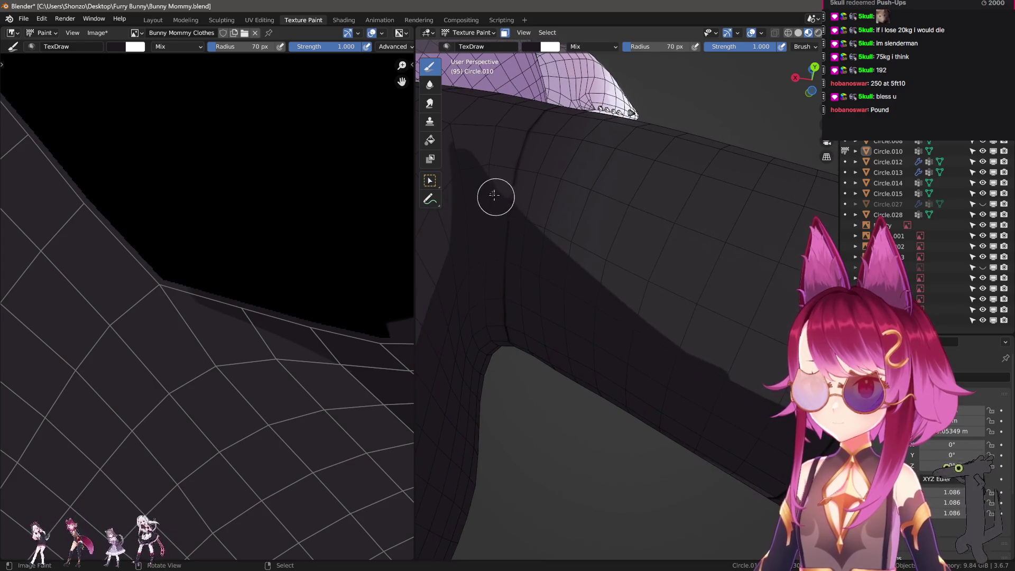
pyautogui.moveTo(470, 168)
pyautogui.mouseDown()
pyautogui.moveTo(619, 307)
pyautogui.moveTo(786, 426)
pyautogui.mouseUp()
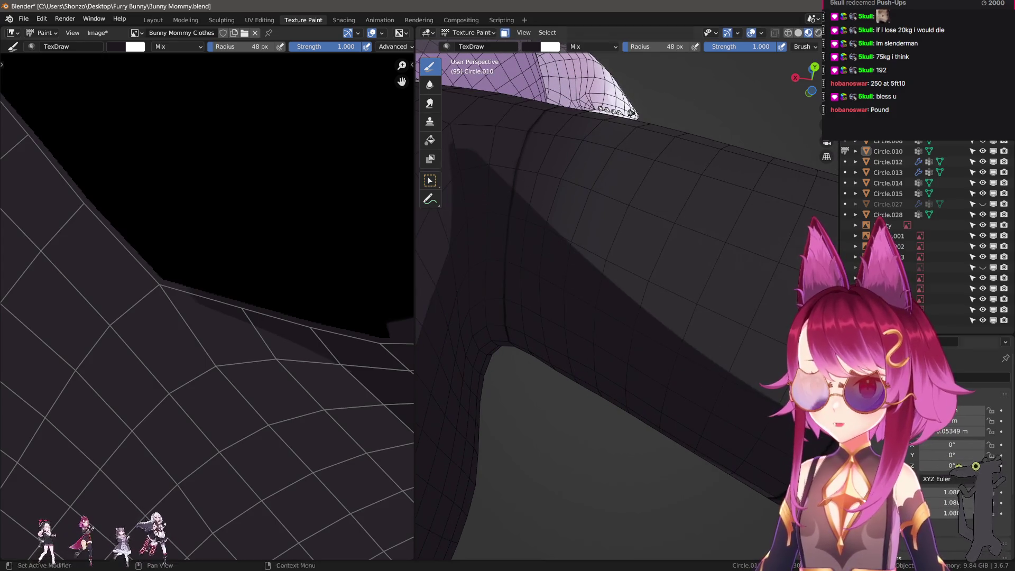
pyautogui.moveTo(740, 402); pyautogui.dragTo(625, 355, button='middle')
pyautogui.moveTo(513, 260); pyautogui.dragTo(785, 431)
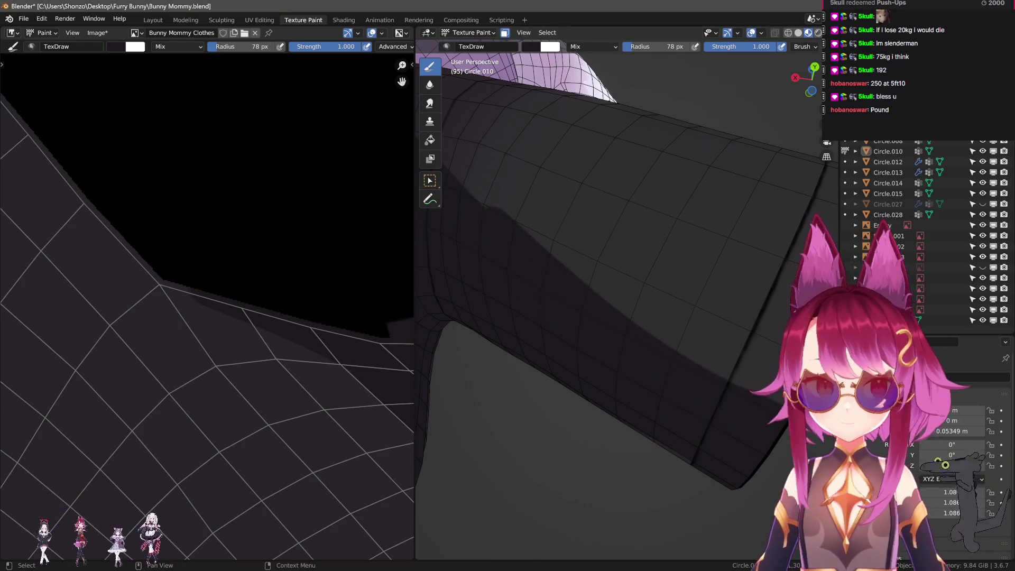
pyautogui.click(982, 266)
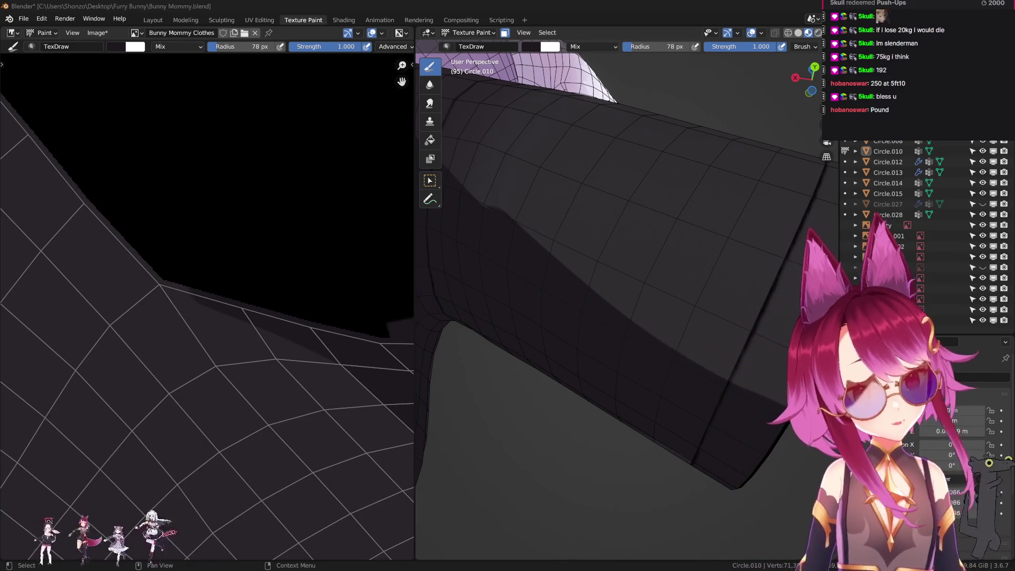
# - Orbit under the sleeve and paint a dark stroke along it
pyautogui.moveTo(503, 275)
pyautogui.mouseDown(button='middle')
pyautogui.moveTo(660, 367)
pyautogui.moveTo(759, 374)
pyautogui.moveTo(589, 403)
pyautogui.moveTo(642, 345)
pyautogui.moveTo(710, 365)
pyautogui.moveTo(557, 336)
pyautogui.moveTo(680, 319)
pyautogui.moveTo(760, 328)
pyautogui.mouseUp(button='middle')
pyautogui.scroll(3, 709, 328)
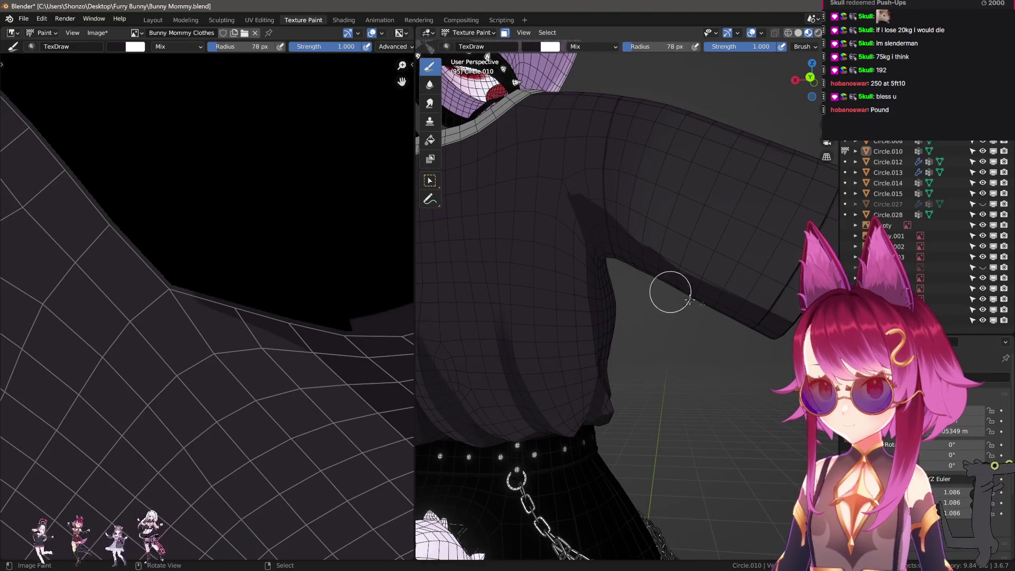
pyautogui.moveTo(623, 256)
pyautogui.mouseDown(button='middle')
pyautogui.moveTo(651, 288)
pyautogui.moveTo(643, 296)
pyautogui.mouseUp(button='middle')
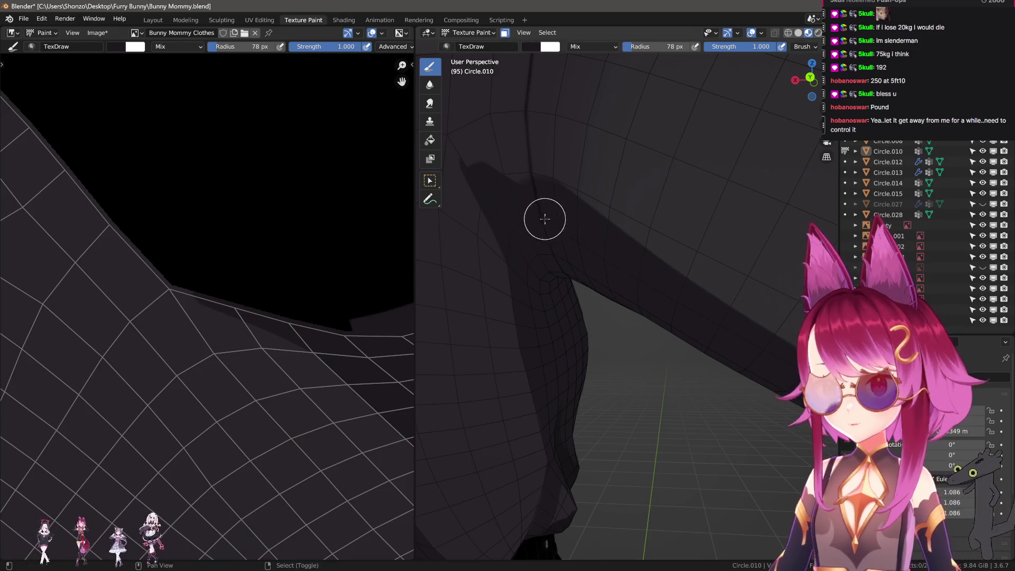
pyautogui.scroll(2, 543, 225)
pyautogui.moveTo(515, 211)
pyautogui.mouseDown()
pyautogui.moveTo(587, 274)
pyautogui.moveTo(621, 277)
pyautogui.mouseUp()
pyautogui.moveTo(621, 277)
pyautogui.mouseDown(button='middle')
pyautogui.moveTo(655, 291)
pyautogui.moveTo(625, 297)
pyautogui.moveTo(771, 436)
pyautogui.mouseUp(button='middle')
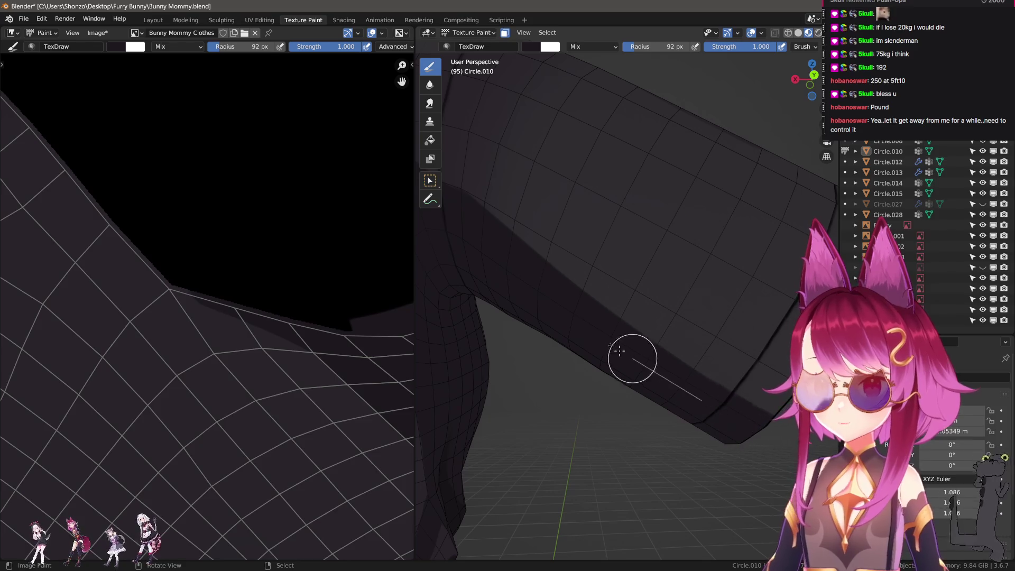
pyautogui.moveTo(453, 226)
pyautogui.mouseDown(button='middle')
pyautogui.moveTo(560, 287)
pyautogui.moveTo(528, 317)
pyautogui.moveTo(538, 333)
pyautogui.moveTo(673, 347)
pyautogui.moveTo(710, 367)
pyautogui.moveTo(694, 357)
pyautogui.mouseUp(button='middle')
pyautogui.moveTo(650, 228)
pyautogui.mouseDown(button='middle')
pyautogui.moveTo(601, 324)
pyautogui.moveTo(559, 301)
pyautogui.moveTo(555, 281)
pyautogui.moveTo(464, 211)
pyautogui.mouseUp(button='middle')
# - Enlarge the brush, switch its blend to Darken, and lay straight streaks across the sleeve
pyautogui.press('f')
pyautogui.moveTo(542, 308); pyautogui.dragTo(584, 358)
pyautogui.rightClick(585, 357)
pyautogui.click(534, 318)
pyautogui.click(537, 347)
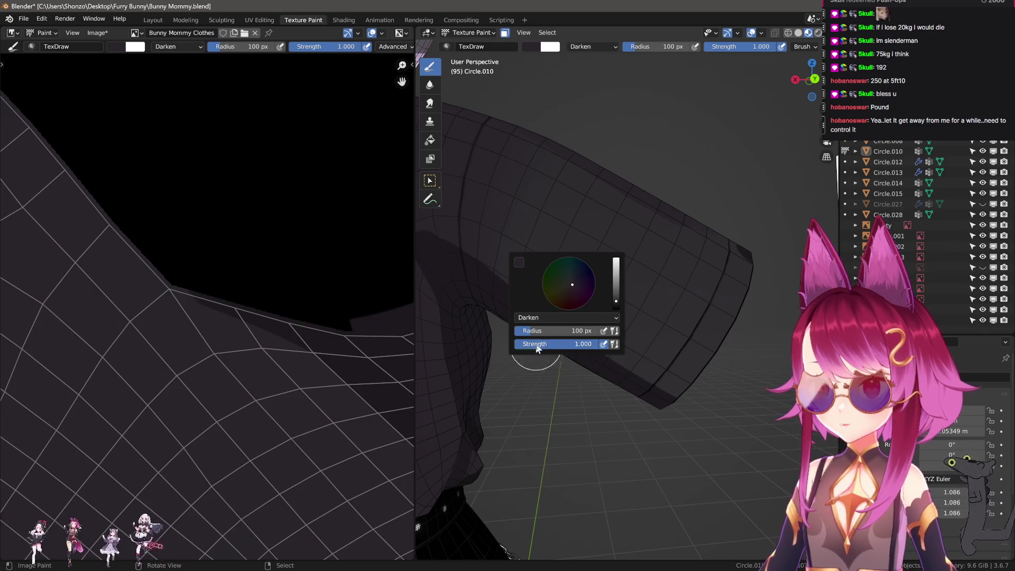
pyautogui.moveTo(698, 449); pyautogui.dragTo(743, 484)
# - Orbit to the character's side and shrink the brush for the shoulder area
pyautogui.scroll(-5, 743, 484)
pyautogui.scroll(5, 680, 469)
pyautogui.moveTo(735, 419)
pyautogui.mouseDown(button='middle')
pyautogui.moveTo(605, 396)
pyautogui.moveTo(483, 407)
pyautogui.moveTo(652, 420)
pyautogui.mouseUp(button='middle')
pyautogui.scroll(4, 641, 351)
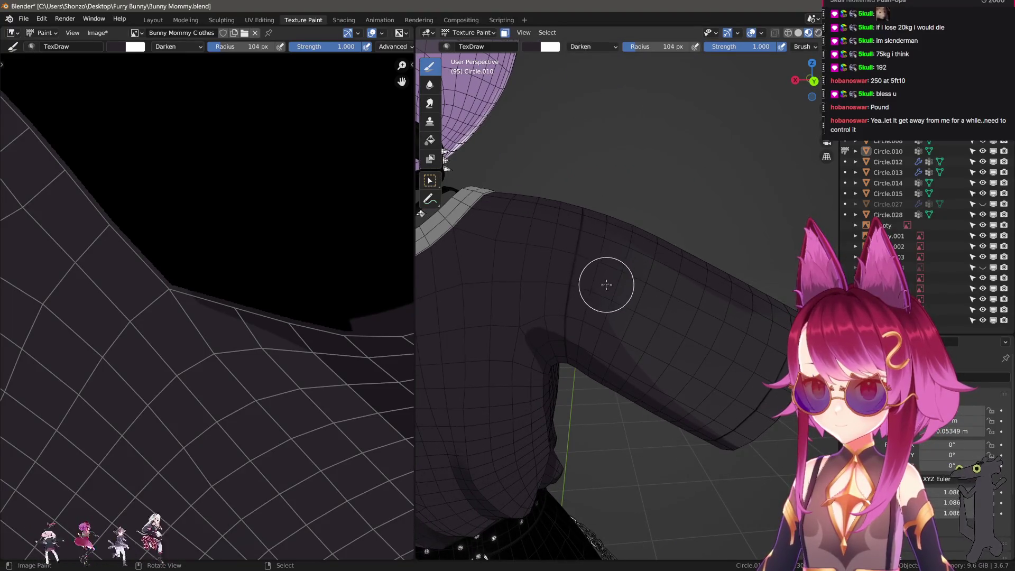
pyautogui.press('f')
pyautogui.click(591, 307)
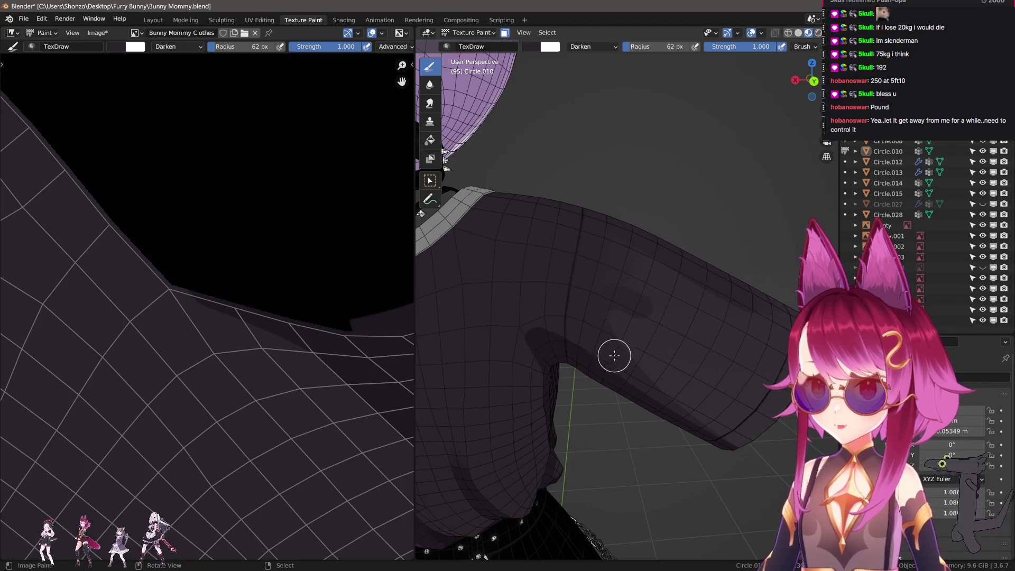
pyautogui.press('f')
pyautogui.click(632, 371)
pyautogui.moveTo(632, 372); pyautogui.dragTo(625, 349, button='middle')
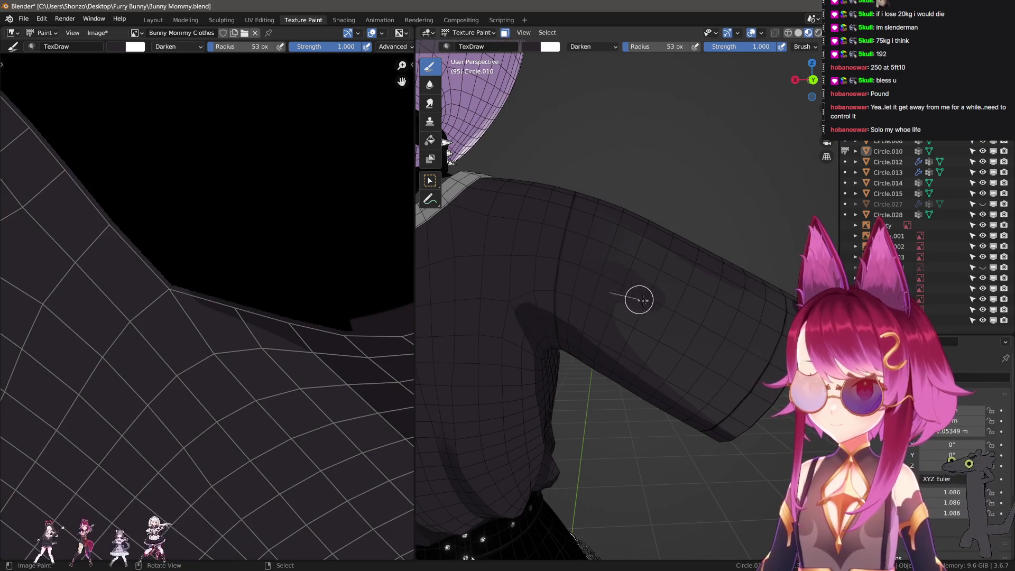
# - Enlarge the brush again and orbit so the arm appears larger
pyautogui.press('f')
pyautogui.moveTo(637, 274)
pyautogui.mouseDown(button='middle')
pyautogui.moveTo(659, 285)
pyautogui.moveTo(631, 285)
pyautogui.mouseUp(button='middle')
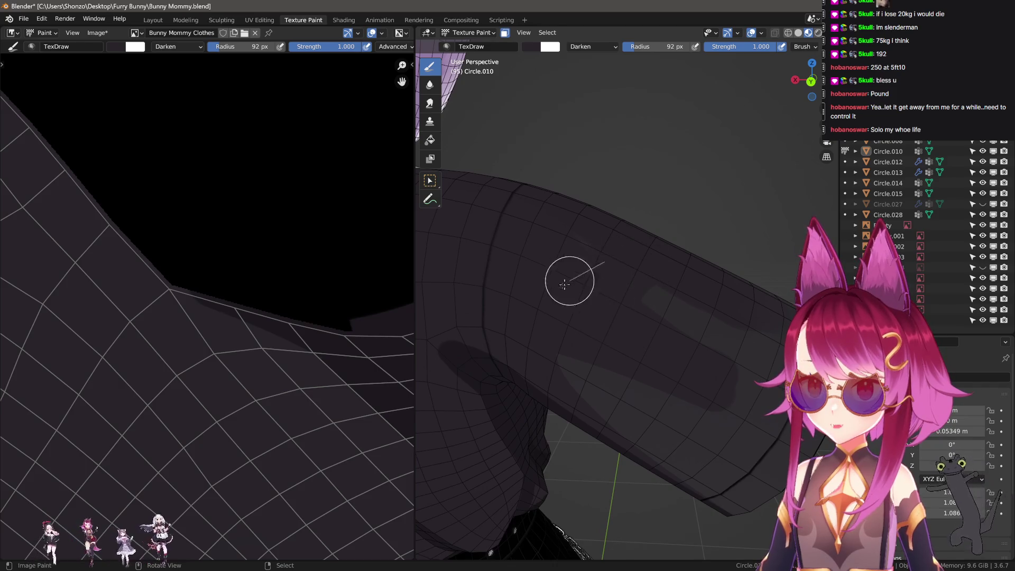
pyautogui.moveTo(574, 343); pyautogui.dragTo(678, 340, button='middle')
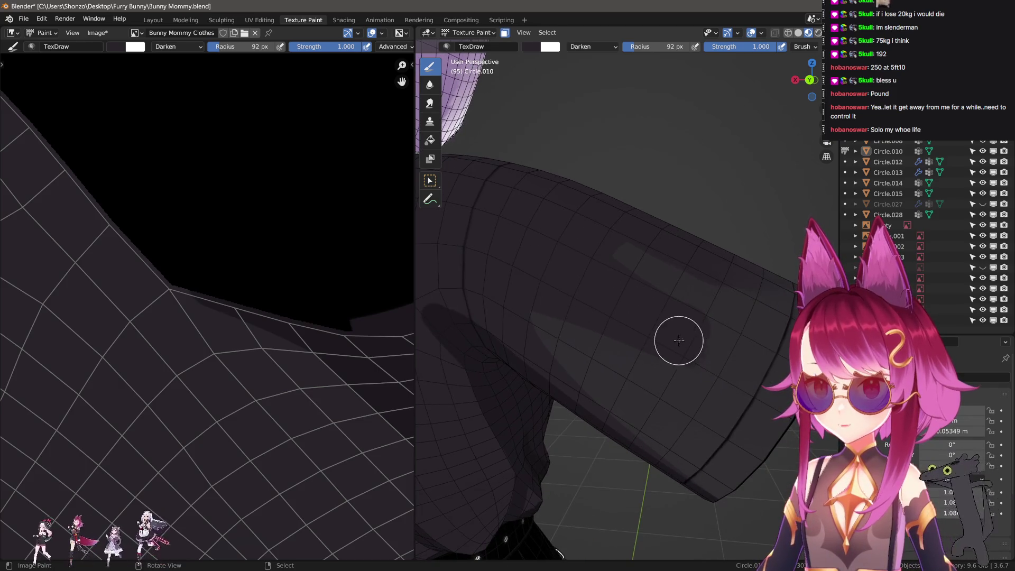
pyautogui.moveTo(696, 358)
pyautogui.mouseDown()
pyautogui.moveTo(709, 352)
pyautogui.moveTo(562, 279)
pyautogui.mouseUp()
pyautogui.scroll(-4, 295, 347)
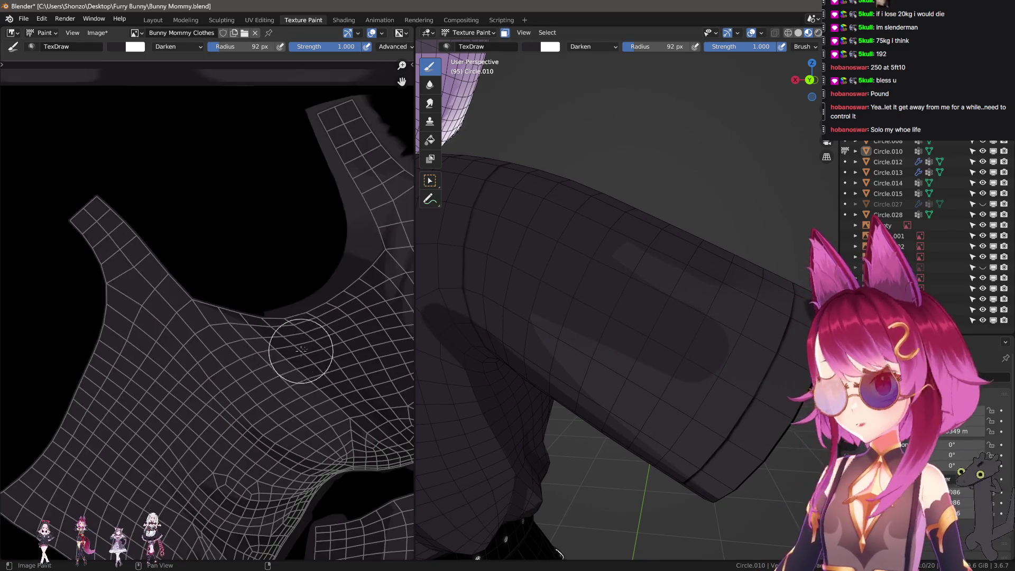
# - Switch to the Smear brush in the image editor and fine-tune its radius
pyautogui.scroll(6, 266, 438)
pyautogui.scroll(6, 265, 438)
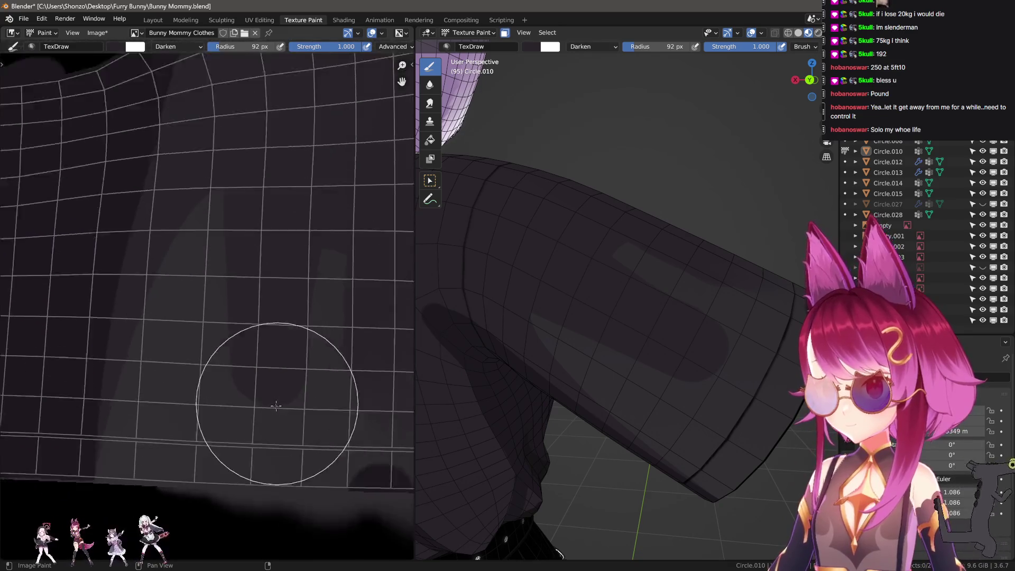
pyautogui.press('s')
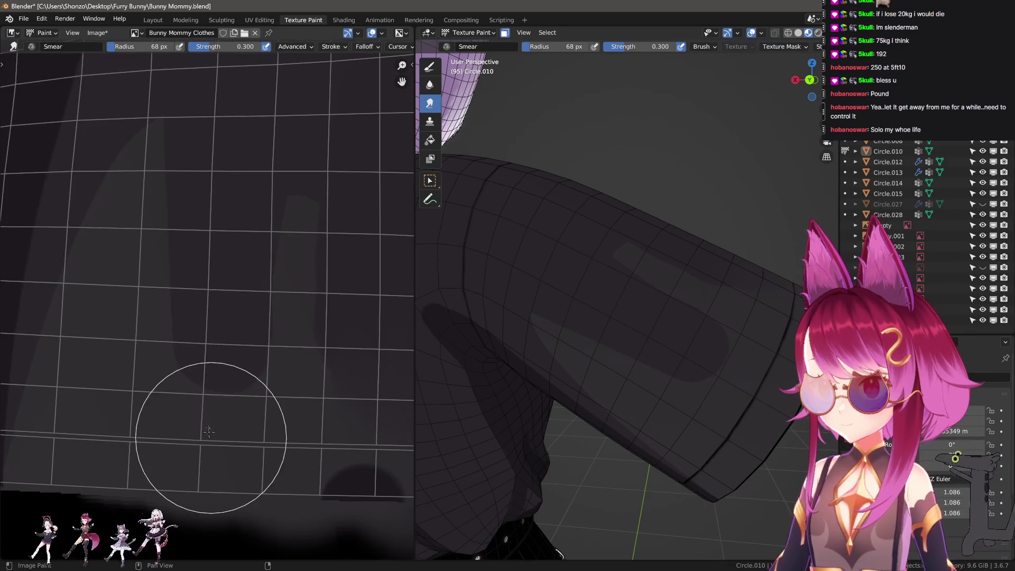
pyautogui.press('f')
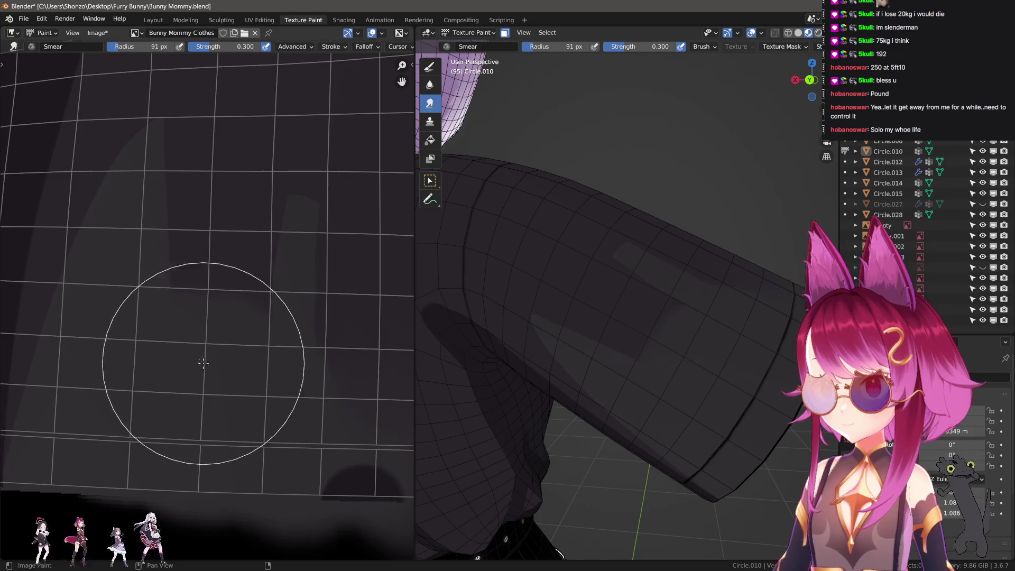
pyautogui.click(233, 418)
pyautogui.press('e')
pyautogui.press('Escape')
pyautogui.press('f')
pyautogui.click(170, 407)
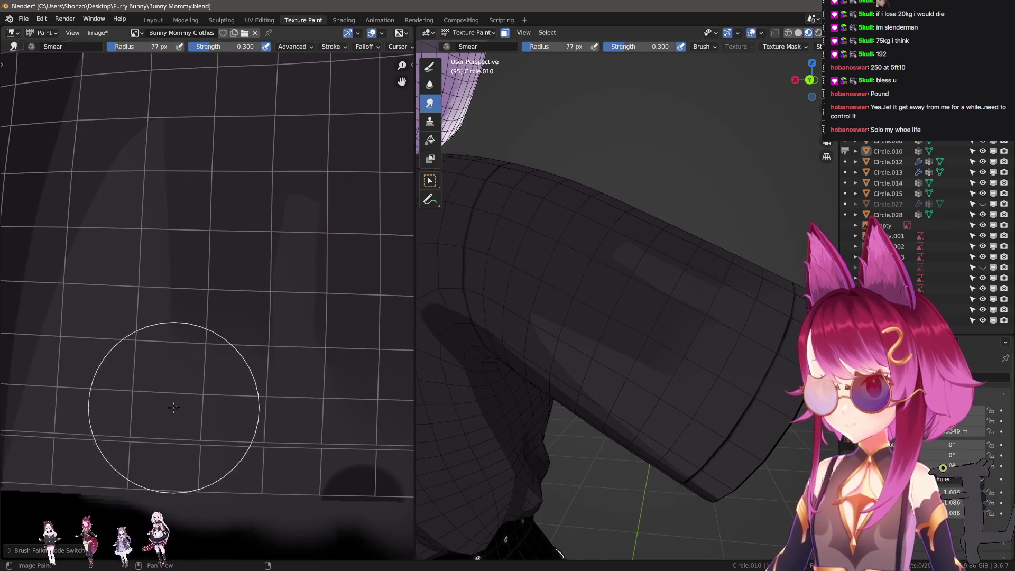
pyautogui.press('f')
pyautogui.click(312, 439)
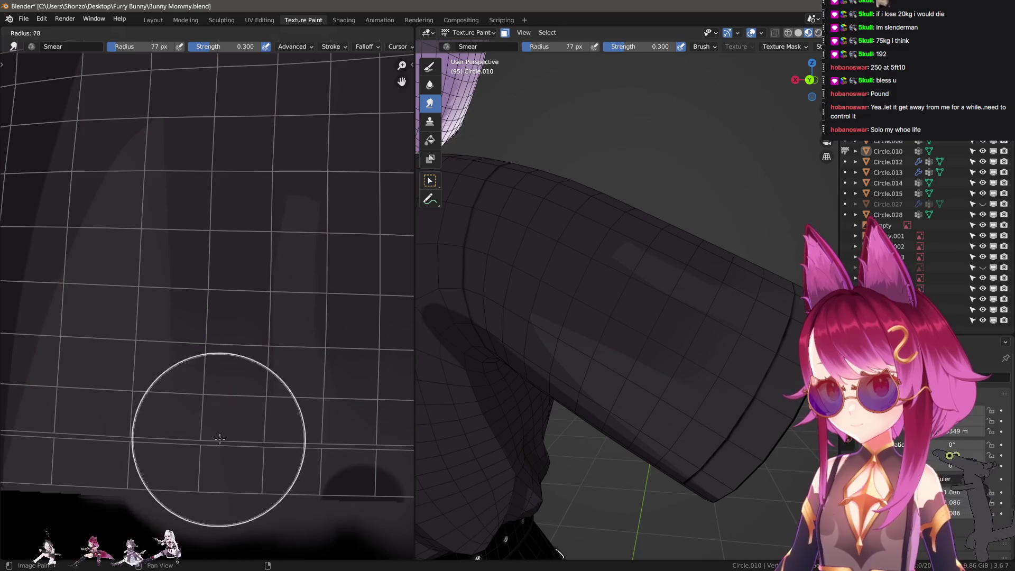
pyautogui.press('f')
pyautogui.click(296, 492)
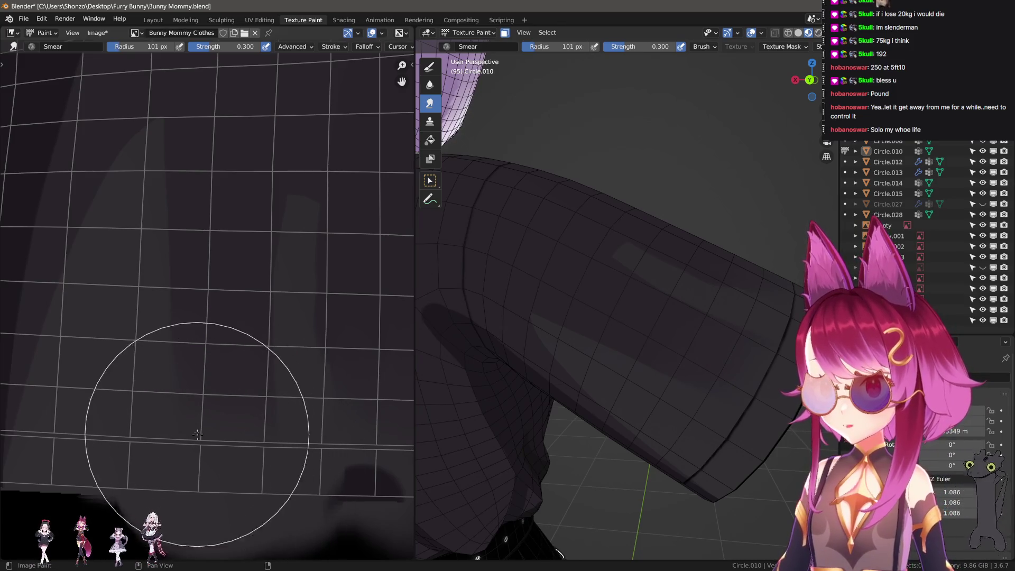
pyautogui.press('f')
pyautogui.click(236, 426)
# - Move the texture view to the UV grid's bottom edge while readjusting the brush size
pyautogui.moveTo(215, 365); pyautogui.dragTo(212, 381, button='middle')
pyautogui.press('f')
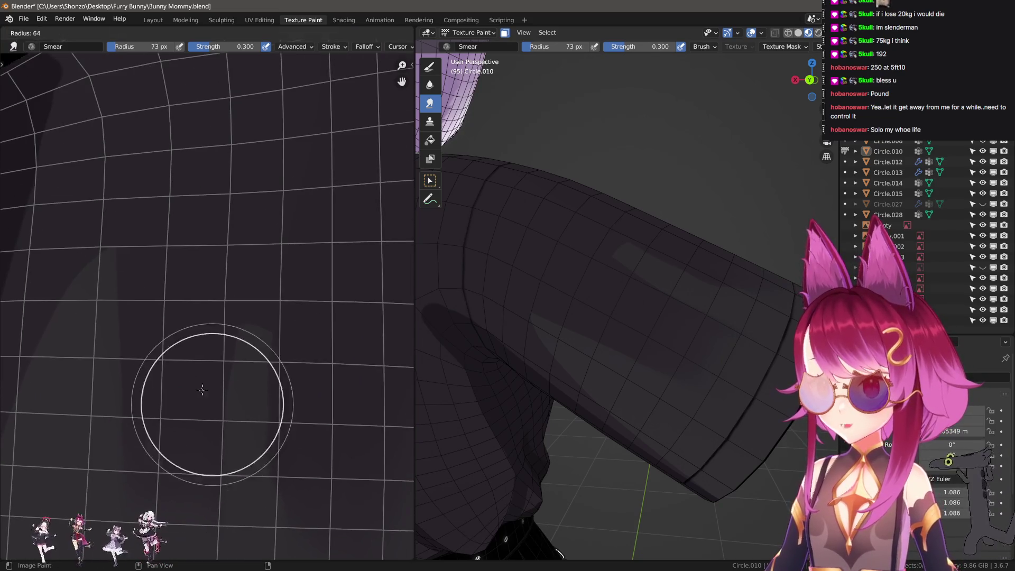
pyautogui.click(240, 298)
pyautogui.press('f')
pyautogui.click(245, 296)
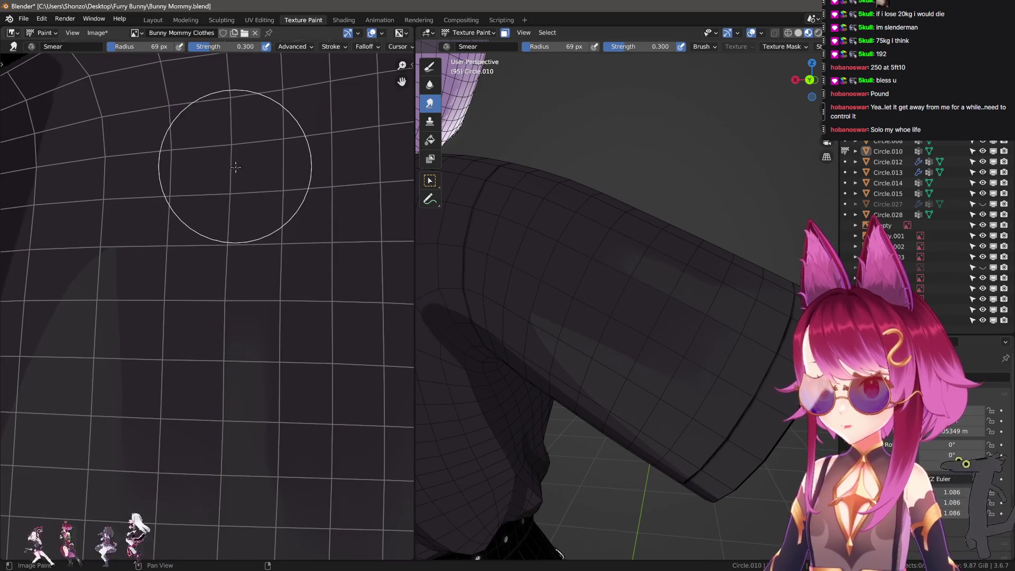
pyautogui.press('f')
pyautogui.click(256, 152)
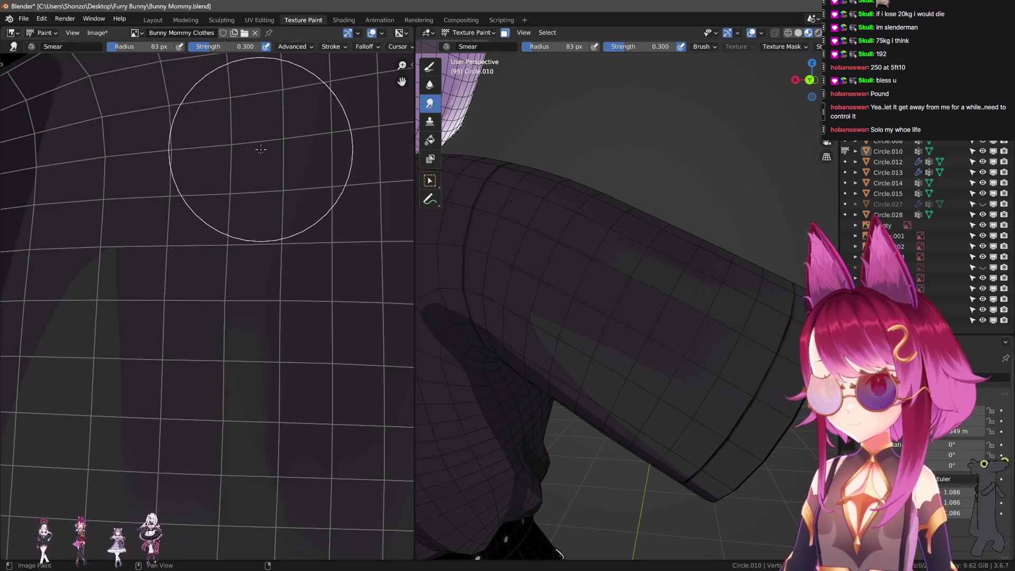
pyautogui.moveTo(256, 152); pyautogui.dragTo(255, 260, button='middle')
pyautogui.keyDown('shift'); pyautogui.scroll(-5, 272, 338); pyautogui.keyUp('shift')
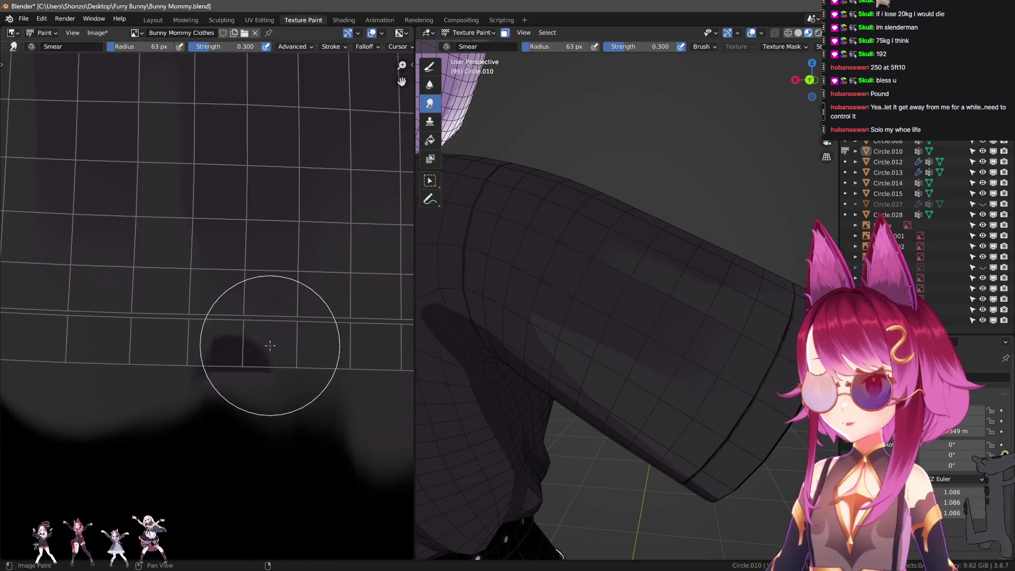
# - Return to the Draw brush at a small size with Mix blend
pyautogui.press('d')
pyautogui.press('f')
pyautogui.click(148, 356)
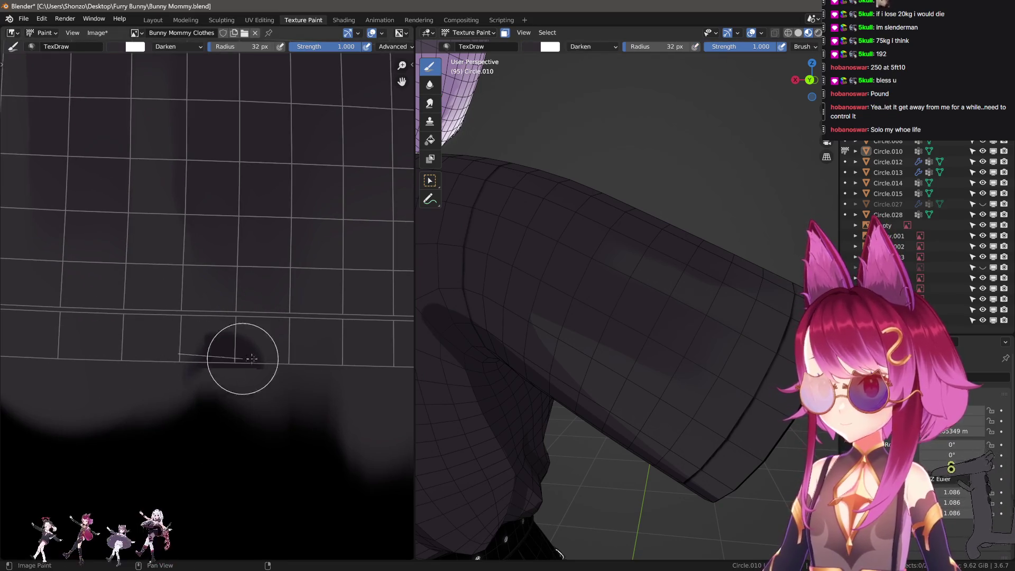
pyautogui.keyDown('shift'); pyautogui.scroll(-3, 340, 355); pyautogui.keyUp('shift')
pyautogui.rightClick(212, 327)
pyautogui.click(170, 308)
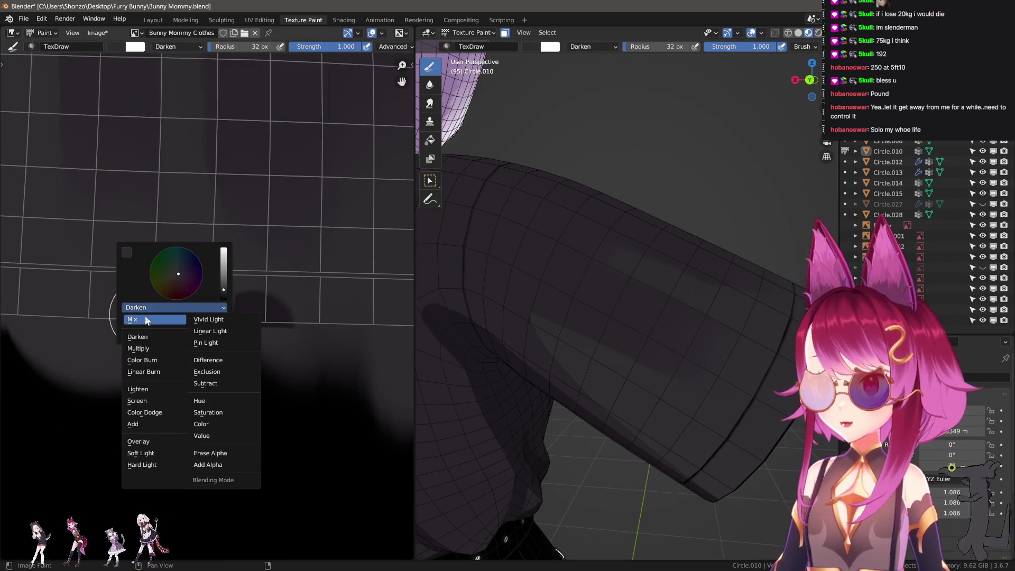
pyautogui.click(139, 320)
# - Paint over the dark blob on the texture, redoing one stroke
pyautogui.moveTo(218, 317)
pyautogui.mouseDown()
pyautogui.moveTo(335, 317)
pyautogui.moveTo(191, 351)
pyautogui.mouseUp()
pyautogui.keyDown('ctrl'); pyautogui.moveTo(190, 351); pyautogui.dragTo(125, 329, button='middle'); pyautogui.keyUp('ctrl')
pyautogui.hotkey('ctrl', 'z')
pyautogui.moveTo(125, 329)
pyautogui.mouseDown()
pyautogui.moveTo(351, 335)
pyautogui.moveTo(113, 356)
pyautogui.moveTo(445, 374)
pyautogui.mouseUp()
pyautogui.moveTo(44, 366)
pyautogui.mouseDown()
pyautogui.moveTo(215, 381)
pyautogui.moveTo(352, 357)
pyautogui.mouseUp()
pyautogui.moveTo(351, 358); pyautogui.dragTo(380, 363, button='middle')
# - Smear the dark edges softer, ending with a 76 px smear brush
pyautogui.hotkey('shift', 'space')
pyautogui.press('f')
pyautogui.click(209, 351)
pyautogui.moveTo(208, 351)
pyautogui.mouseDown()
pyautogui.moveTo(275, 363)
pyautogui.moveTo(187, 336)
pyautogui.mouseUp()
pyautogui.moveTo(186, 337)
pyautogui.mouseDown(button='middle')
pyautogui.moveTo(294, 385)
pyautogui.moveTo(268, 366)
pyautogui.mouseUp(button='middle')
pyautogui.press('f')
pyautogui.click(266, 348)
pyautogui.moveTo(260, 317); pyautogui.dragTo(244, 335, button='middle')
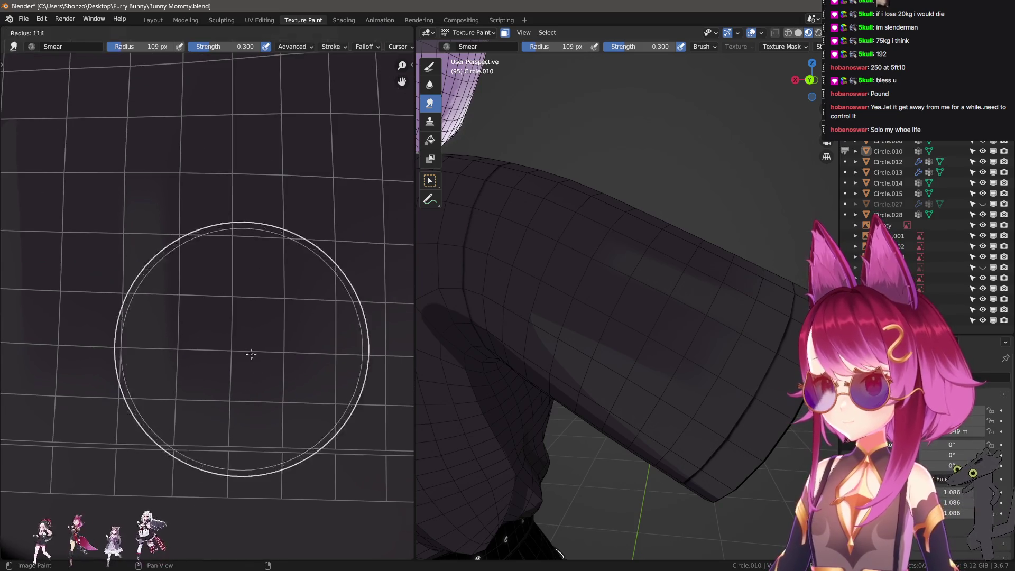
pyautogui.moveTo(249, 392); pyautogui.dragTo(295, 390, button='middle')
pyautogui.press('[')
pyautogui.press('[')
pyautogui.press('[')
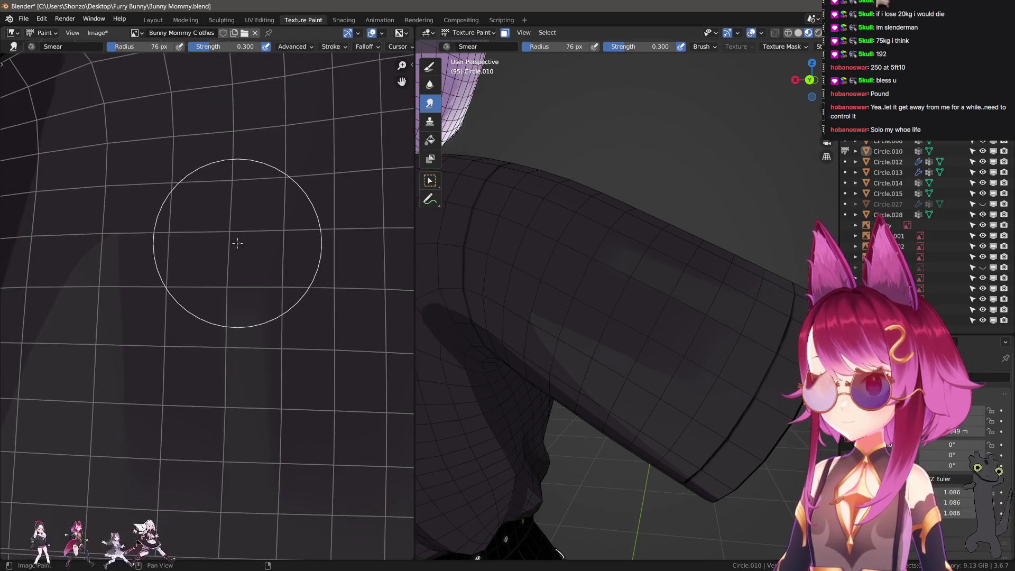
# - Bring the dark upper texture area into view and switch to the TexDraw brush
pyautogui.moveTo(210, 294); pyautogui.dragTo(238, 265, button='middle')
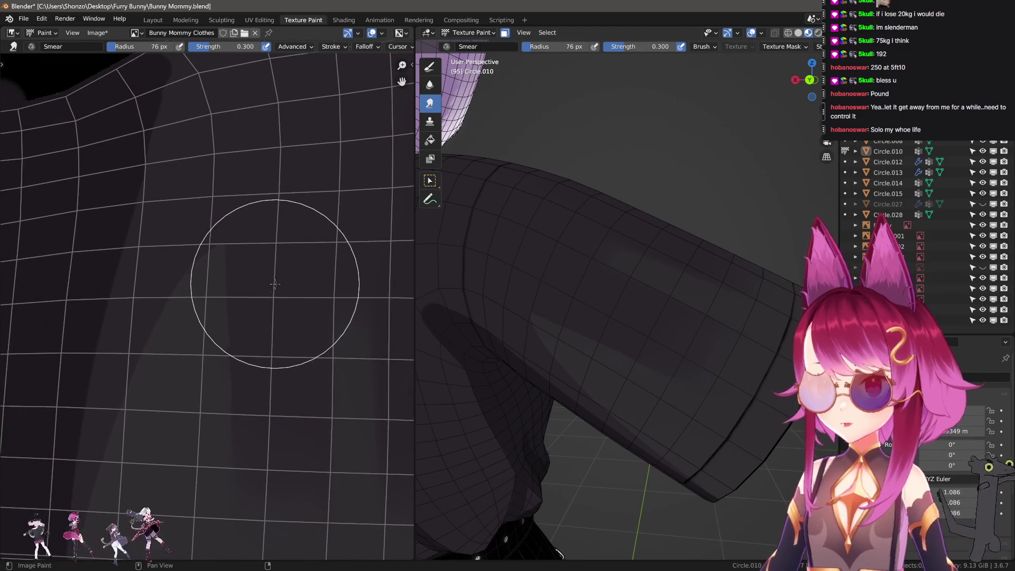
pyautogui.moveTo(499, 344); pyautogui.dragTo(513, 333, button='middle')
pyautogui.press('1')
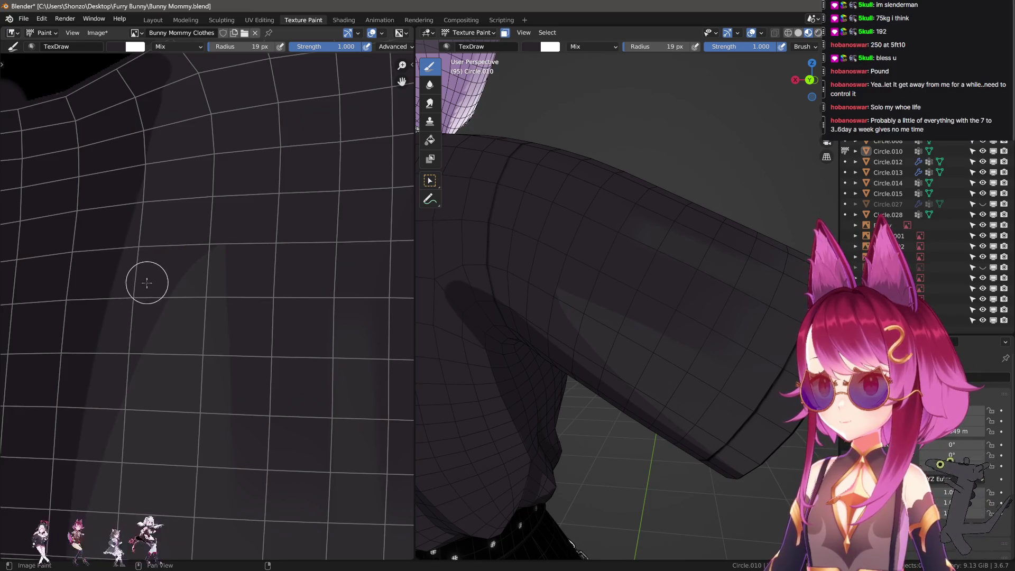
# - Shrink the brush to 14 px and frame the whole UV island in the texture view
pyautogui.moveTo(635, 312); pyautogui.dragTo(663, 304, button='middle')
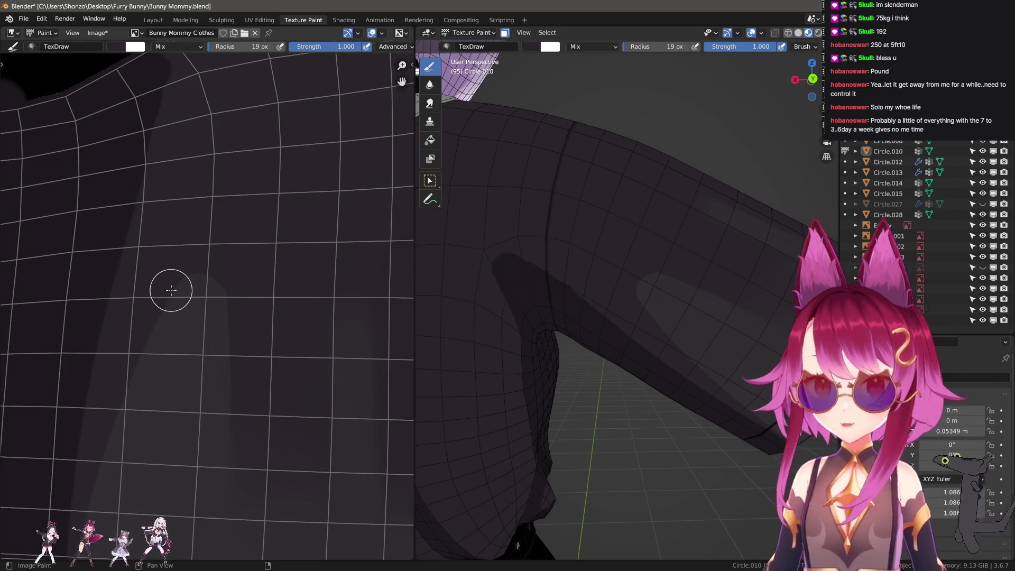
pyautogui.press('f')
pyautogui.click(245, 316)
pyautogui.scroll(-5, 290, 329)
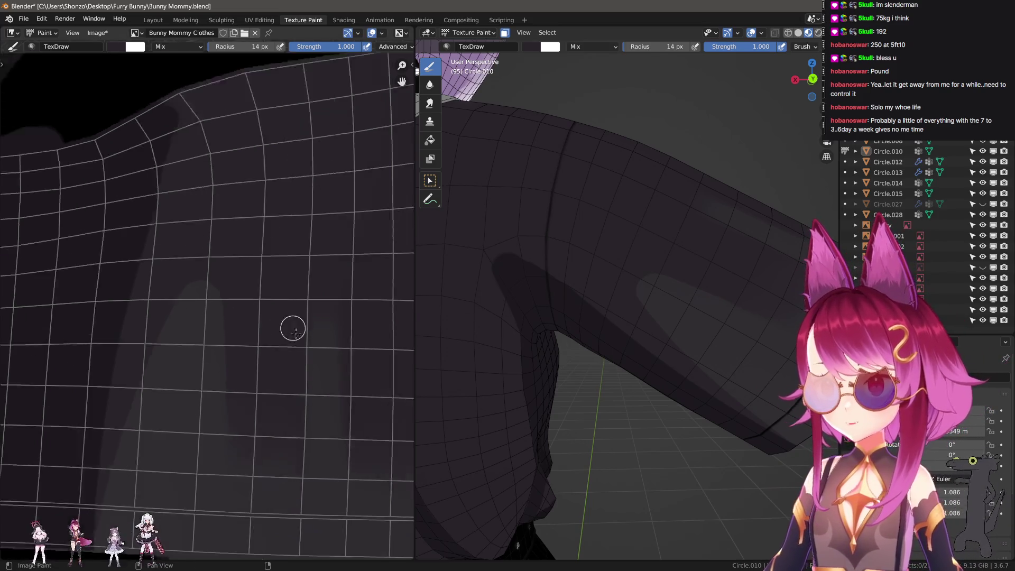
pyautogui.moveTo(188, 358)
pyautogui.mouseDown(button='middle')
pyautogui.moveTo(118, 375)
pyautogui.moveTo(144, 363)
pyautogui.mouseUp(button='middle')
pyautogui.scroll(3, 172, 377)
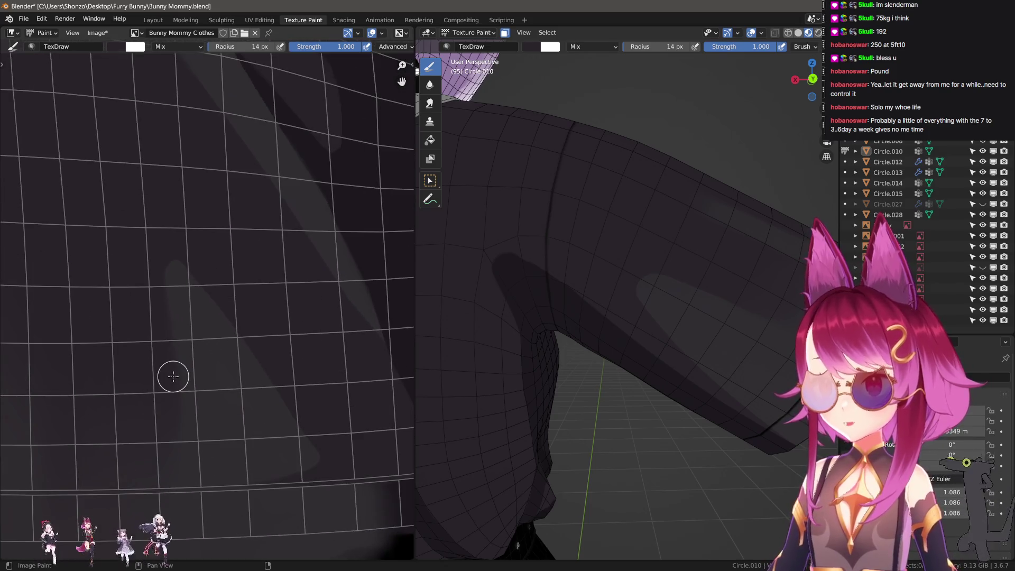
pyautogui.scroll(-2, 173, 377)
pyautogui.scroll(-2, 265, 442)
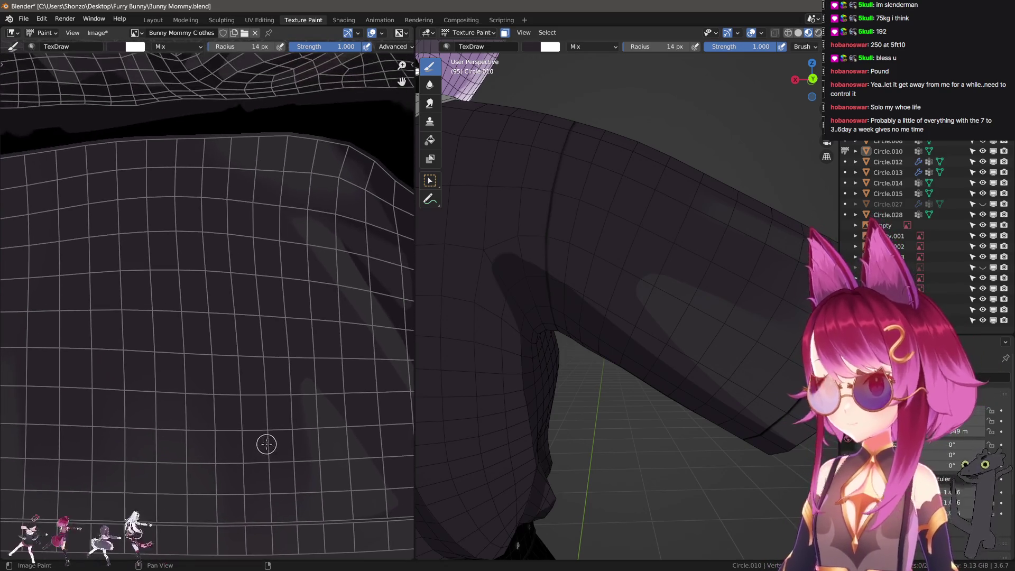
pyautogui.moveTo(265, 442); pyautogui.dragTo(268, 379, button='middle')
pyautogui.scroll(3, 168, 340)
pyautogui.scroll(1, 168, 341)
pyautogui.moveTo(145, 306); pyautogui.dragTo(310, 303, button='middle')
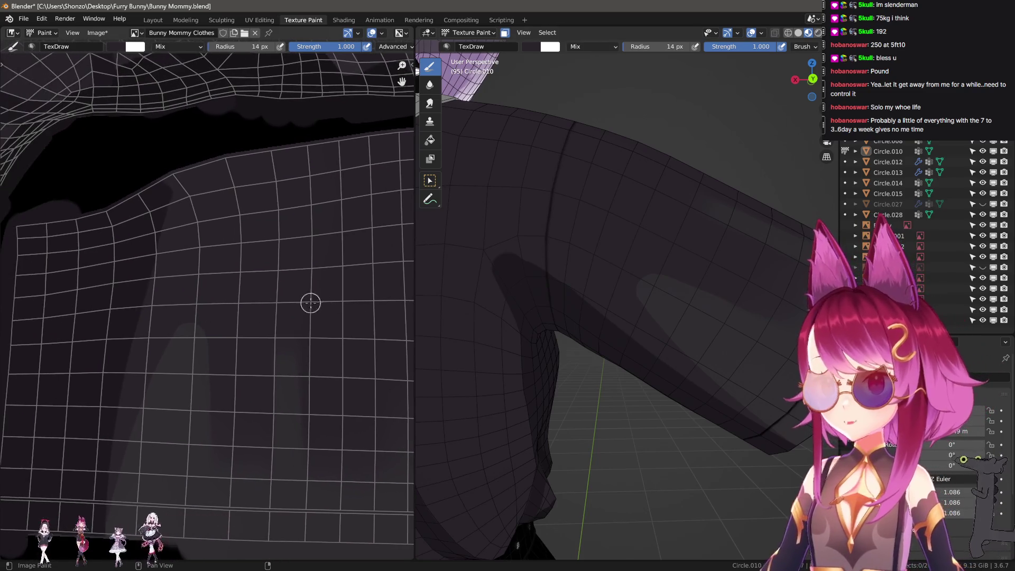
pyautogui.scroll(2, 550, 298)
# - Move close on the sleeve and enlarge the brush from 69 to 100 px
pyautogui.keyDown('shift'); pyautogui.moveTo(546, 303); pyautogui.dragTo(602, 296, button='middle'); pyautogui.keyUp('shift')
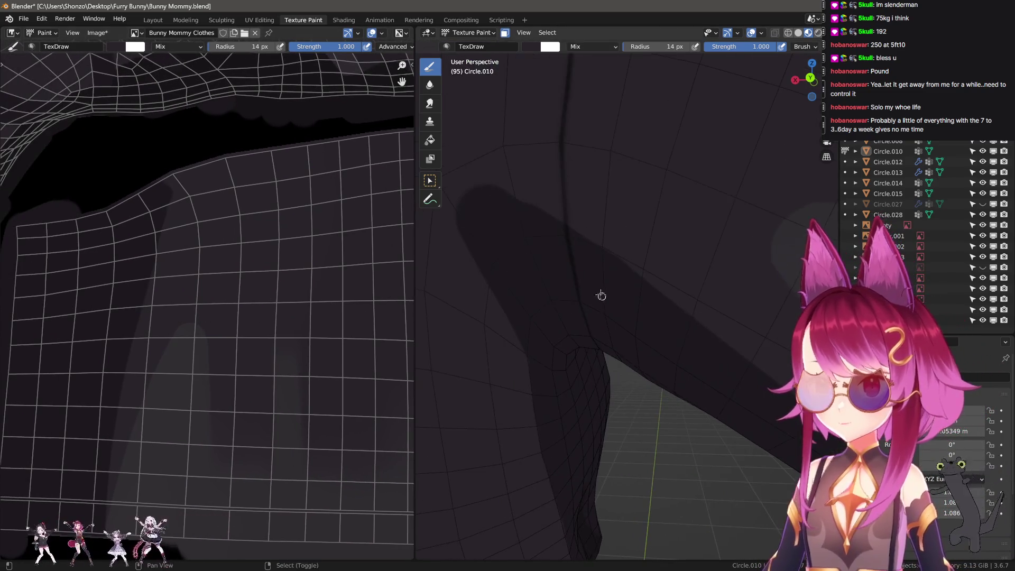
pyautogui.press('f')
pyautogui.click(495, 210)
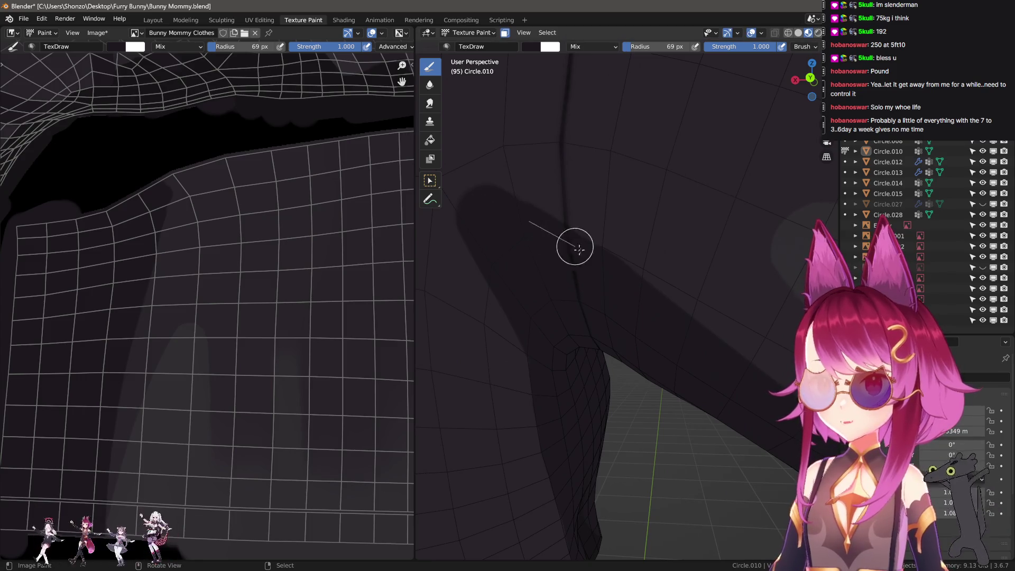
pyautogui.scroll(-5, 669, 327)
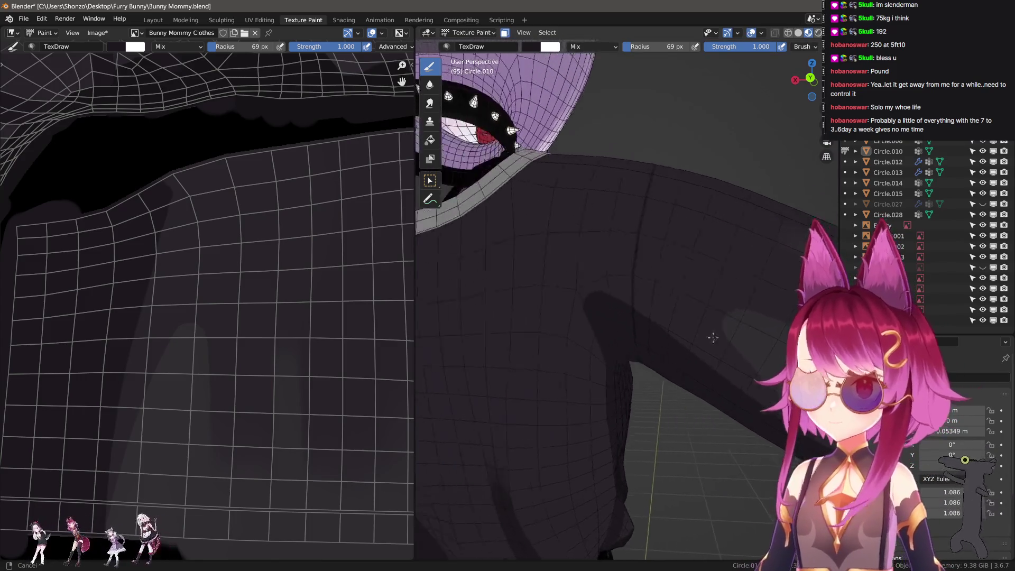
pyautogui.moveTo(530, 329)
pyautogui.mouseDown(button='middle')
pyautogui.moveTo(664, 328)
pyautogui.moveTo(600, 340)
pyautogui.moveTo(656, 339)
pyautogui.moveTo(592, 344)
pyautogui.mouseUp(button='middle')
pyautogui.scroll(6, 592, 345)
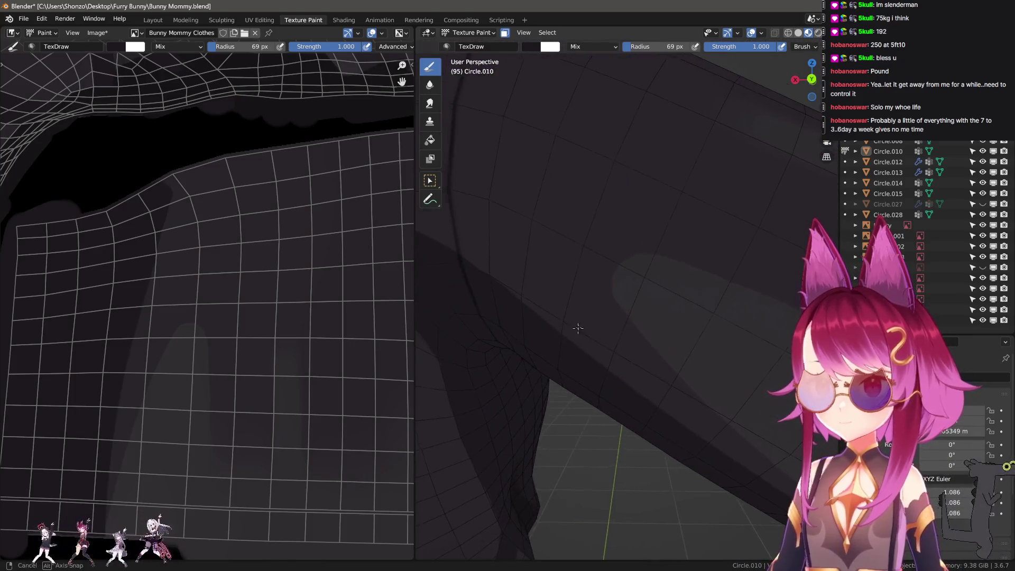
pyautogui.write('f100')
pyautogui.press('Return')
pyautogui.moveTo(723, 358)
pyautogui.mouseDown(button='middle')
pyautogui.moveTo(617, 290)
pyautogui.moveTo(565, 280)
pyautogui.mouseUp(button='middle')
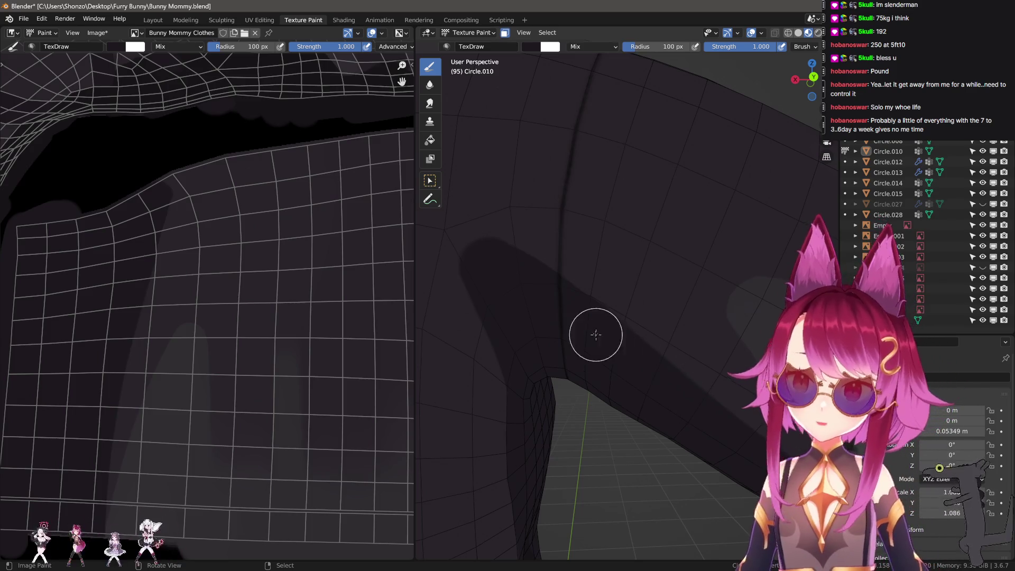
# - Switch to the Smear brush and orbit to a new angle on the sleeve
pyautogui.hotkey('shift', 'space')
pyautogui.press('3')
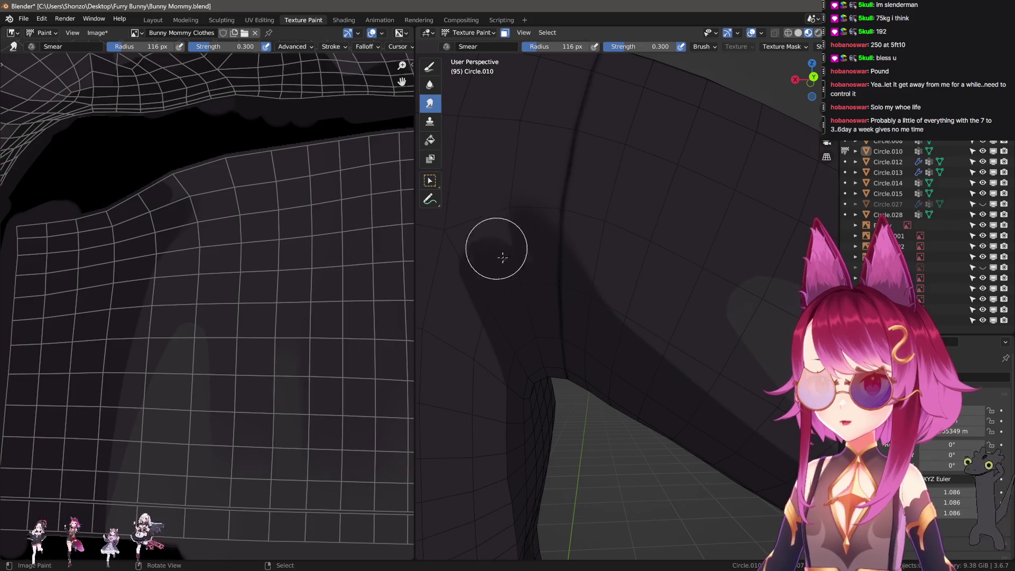
pyautogui.moveTo(528, 331)
pyautogui.mouseDown(button='middle')
pyautogui.moveTo(499, 358)
pyautogui.moveTo(620, 358)
pyautogui.mouseUp(button='middle')
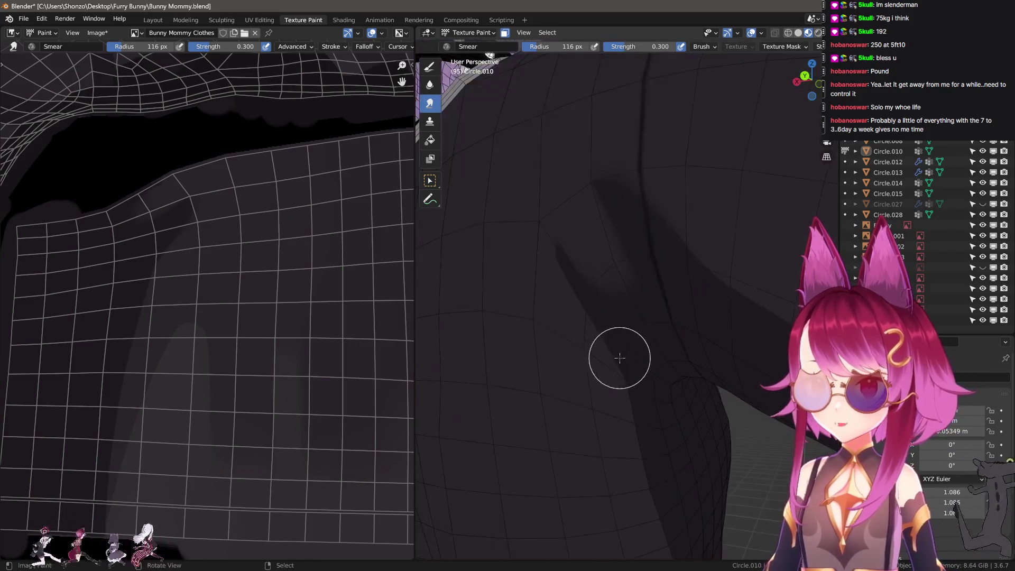
# - Smear the shadow upward along the fold at 94 px, then enlarge the brush to 167 px
pyautogui.press('[')
pyautogui.press('[')
pyautogui.moveTo(608, 281); pyautogui.dragTo(580, 227)
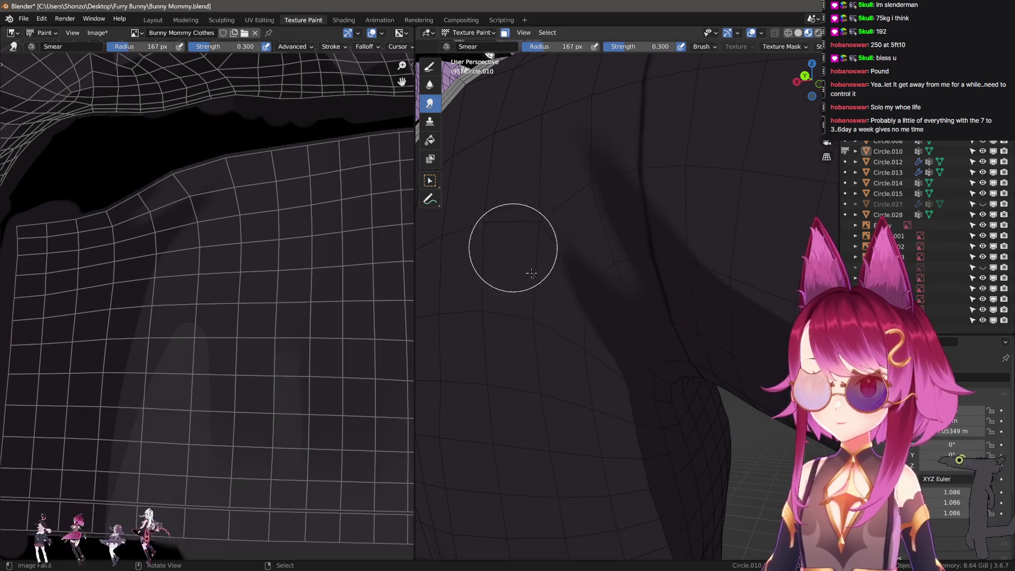
pyautogui.press('f')
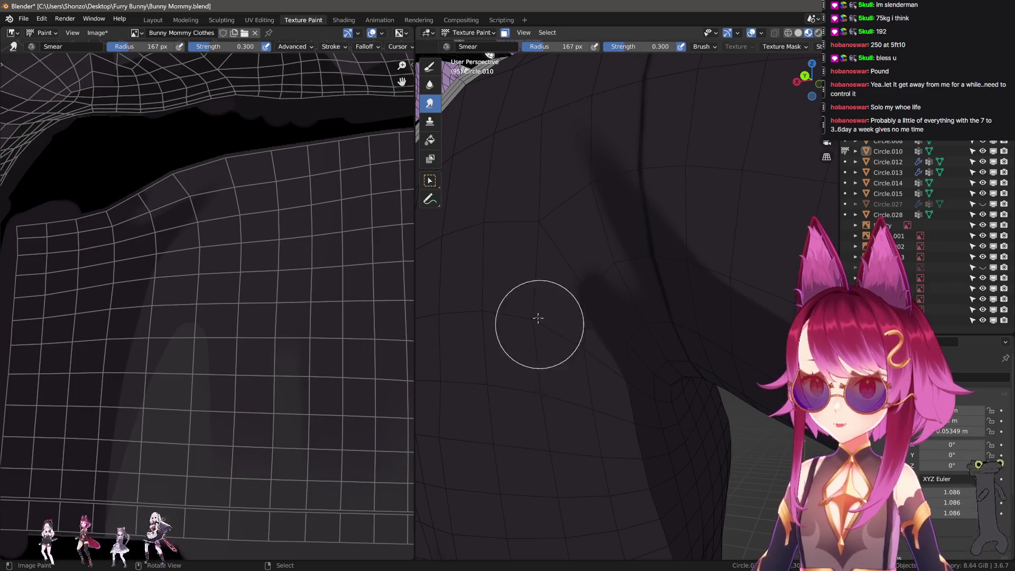
pyautogui.moveTo(467, 164); pyautogui.dragTo(608, 257, button='middle')
pyautogui.press('f')
pyautogui.click(608, 257)
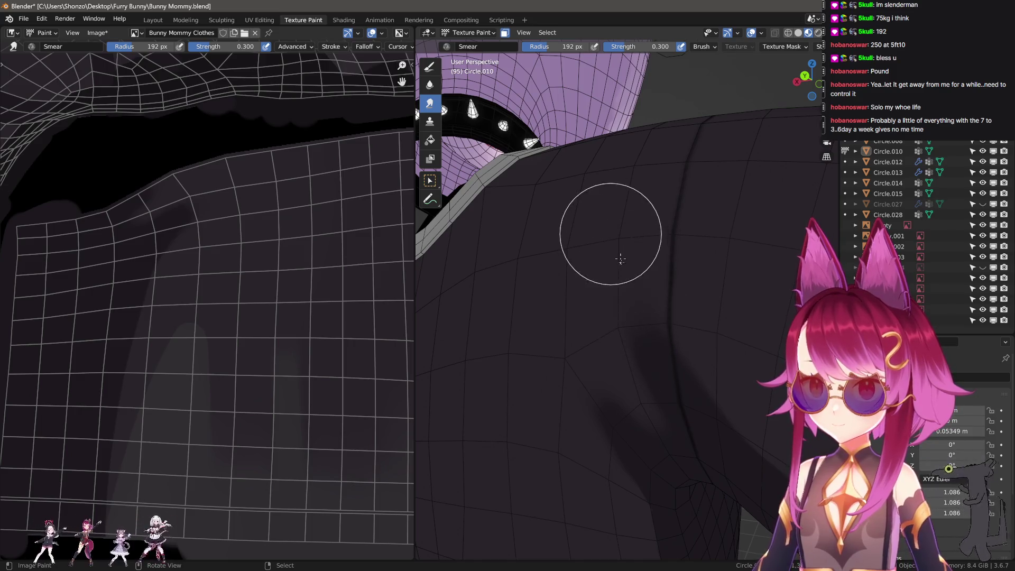
pyautogui.moveTo(609, 199)
pyautogui.mouseDown(button='middle')
pyautogui.moveTo(664, 283)
pyautogui.moveTo(650, 288)
pyautogui.mouseUp(button='middle')
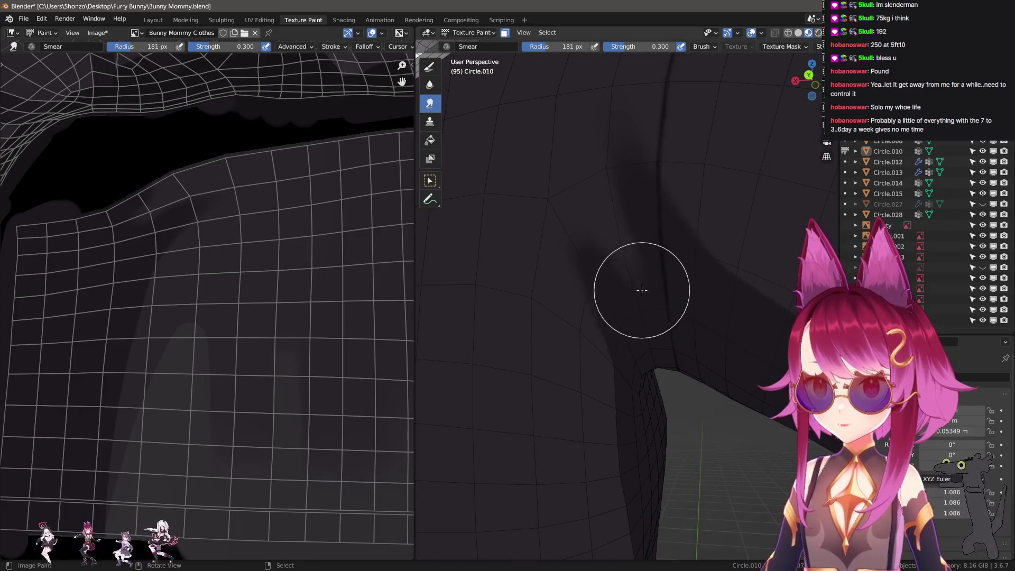
pyautogui.press('f')
pyautogui.click(594, 236)
# - Orbit around the armpit fold, set the smear radius to 88 px, then return to TexDraw
pyautogui.moveTo(634, 335)
pyautogui.mouseDown(button='middle')
pyautogui.moveTo(657, 340)
pyautogui.moveTo(633, 303)
pyautogui.mouseUp(button='middle')
pyautogui.moveTo(553, 240)
pyautogui.mouseDown(button='middle')
pyautogui.moveTo(651, 347)
pyautogui.moveTo(604, 334)
pyautogui.moveTo(646, 392)
pyautogui.moveTo(619, 357)
pyautogui.mouseUp(button='middle')
pyautogui.press('f')
pyautogui.click(618, 239)
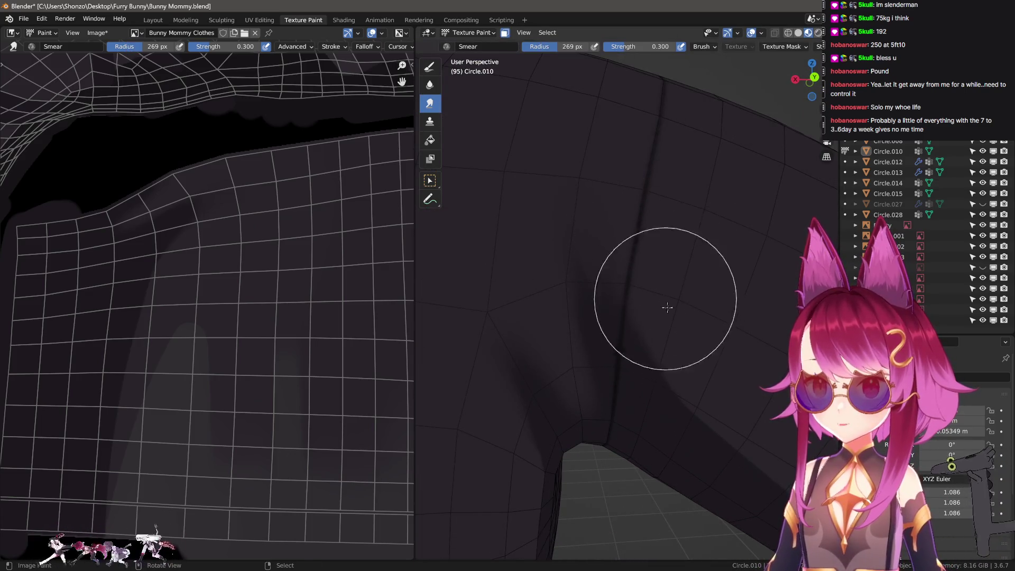
pyautogui.press('[')
pyautogui.press('[')
pyautogui.press('[')
pyautogui.press('[')
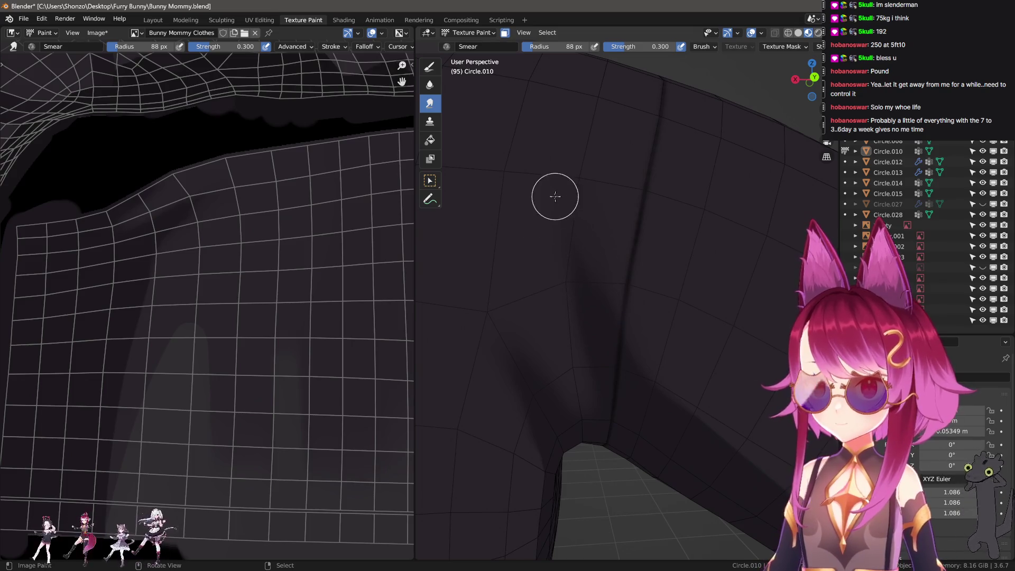
pyautogui.moveTo(551, 297); pyautogui.dragTo(587, 281, button='middle')
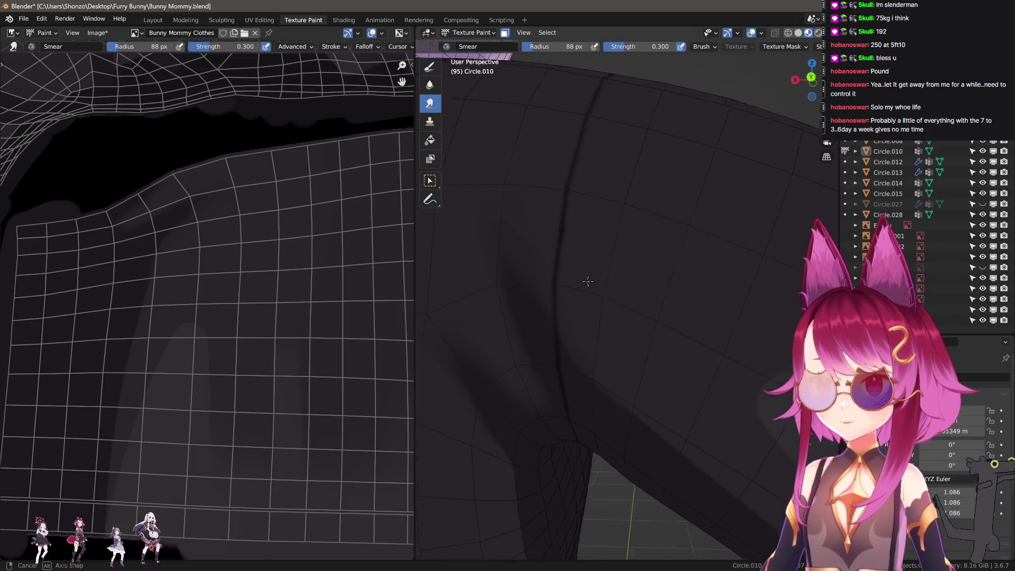
pyautogui.hotkey('shift', 'space')
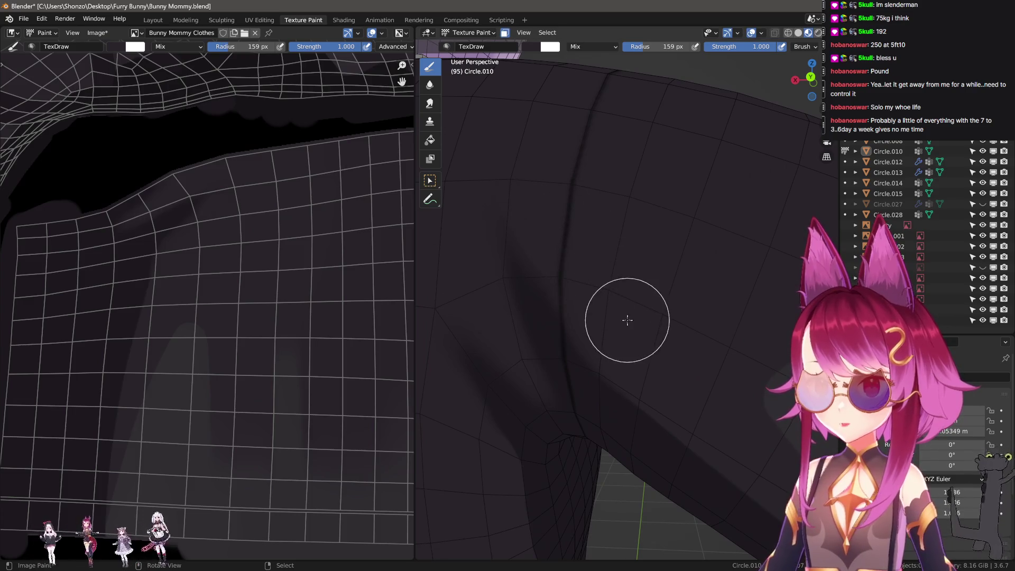
# - Shrink the brush to 108 px and lay a straight stroke along the sleeve's fold crease
pyautogui.press('[')
pyautogui.press('[')
pyautogui.press('[')
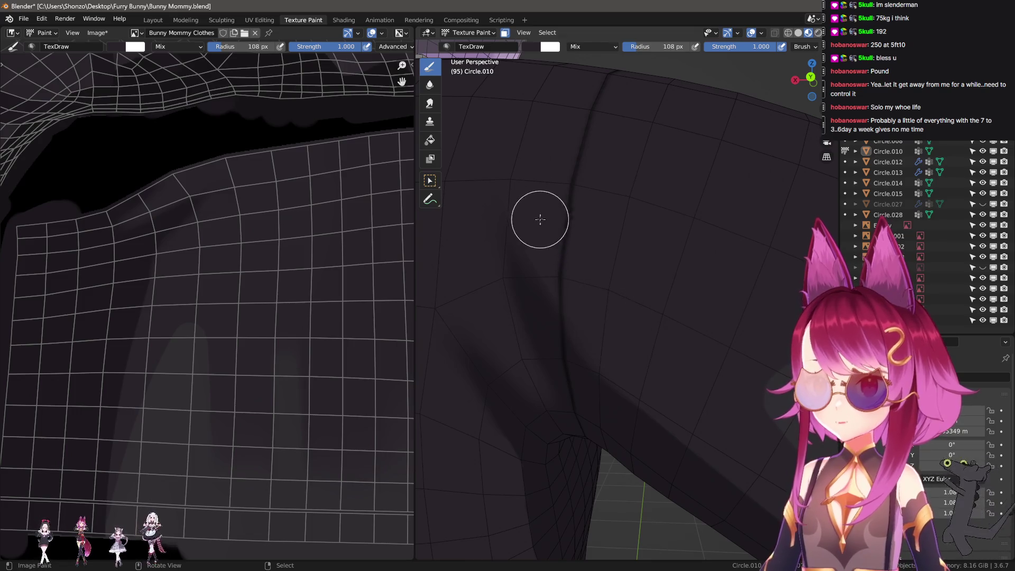
pyautogui.moveTo(659, 367); pyautogui.dragTo(530, 293, button='middle')
pyautogui.moveTo(538, 189); pyautogui.dragTo(543, 102)
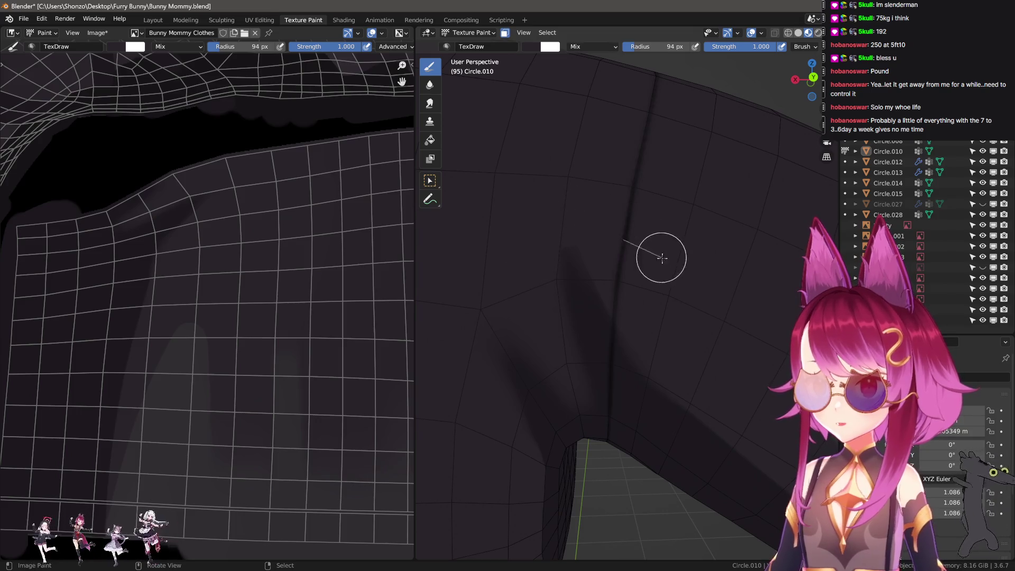
pyautogui.hotkey('shift', 'space')
# - Paint two solid shading strokes down the dark torso
pyautogui.moveTo(521, 219)
pyautogui.mouseDown(button='middle')
pyautogui.moveTo(525, 179)
pyautogui.moveTo(510, 218)
pyautogui.moveTo(580, 209)
pyautogui.moveTo(540, 316)
pyautogui.moveTo(539, 290)
pyautogui.moveTo(550, 353)
pyautogui.moveTo(696, 345)
pyautogui.moveTo(603, 319)
pyautogui.mouseUp(button='middle')
pyautogui.hotkey('shift', 'space')
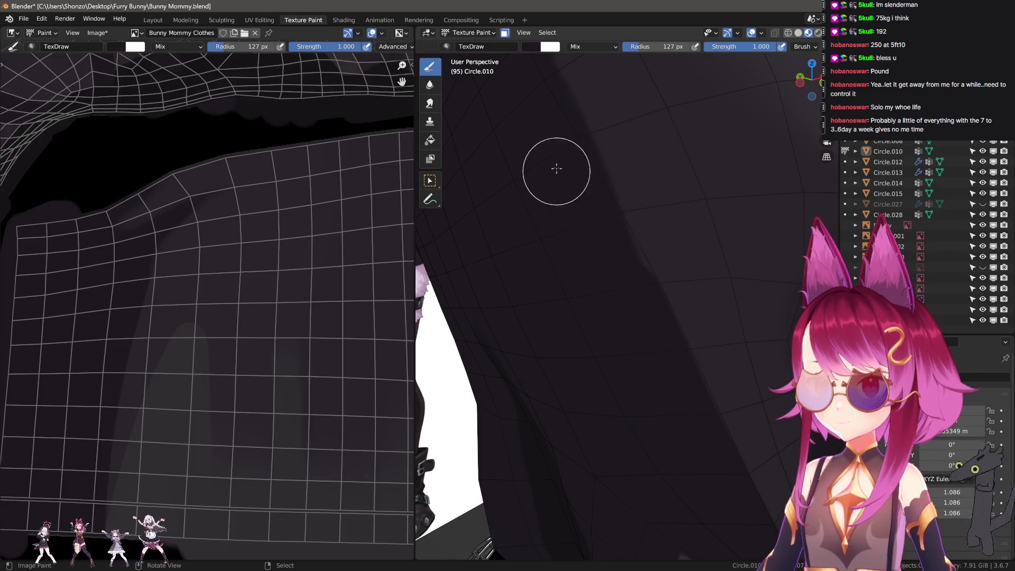
pyautogui.moveTo(553, 136); pyautogui.dragTo(641, 351)
pyautogui.moveTo(559, 149)
pyautogui.mouseDown()
pyautogui.moveTo(620, 275)
pyautogui.moveTo(655, 373)
pyautogui.moveTo(657, 412)
pyautogui.mouseUp()
pyautogui.scroll(-3, 642, 378)
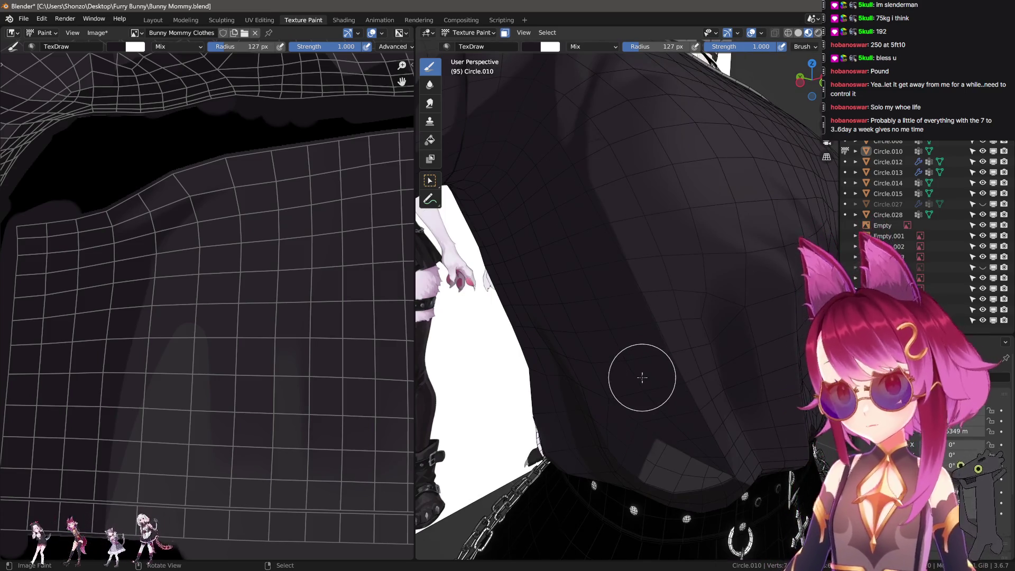
pyautogui.moveTo(642, 377)
pyautogui.mouseDown(button='middle')
pyautogui.moveTo(641, 340)
pyautogui.moveTo(651, 410)
pyautogui.moveTo(601, 401)
pyautogui.moveTo(620, 333)
pyautogui.moveTo(721, 356)
pyautogui.moveTo(671, 363)
pyautogui.mouseUp(button='middle')
# - Sample a colour from the model, set a 77 px brush, and review the chest and studded belt
pyautogui.press('s')
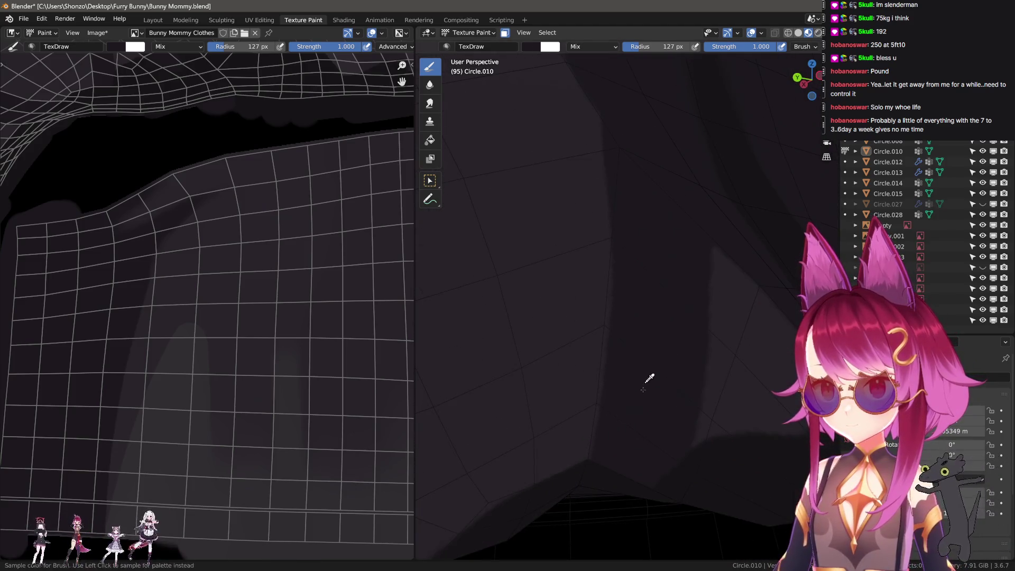
pyautogui.moveTo(652, 129); pyautogui.dragTo(623, 204, button='middle')
pyautogui.press('f')
pyautogui.click(591, 400)
pyautogui.moveTo(619, 141); pyautogui.dragTo(567, 431, button='middle')
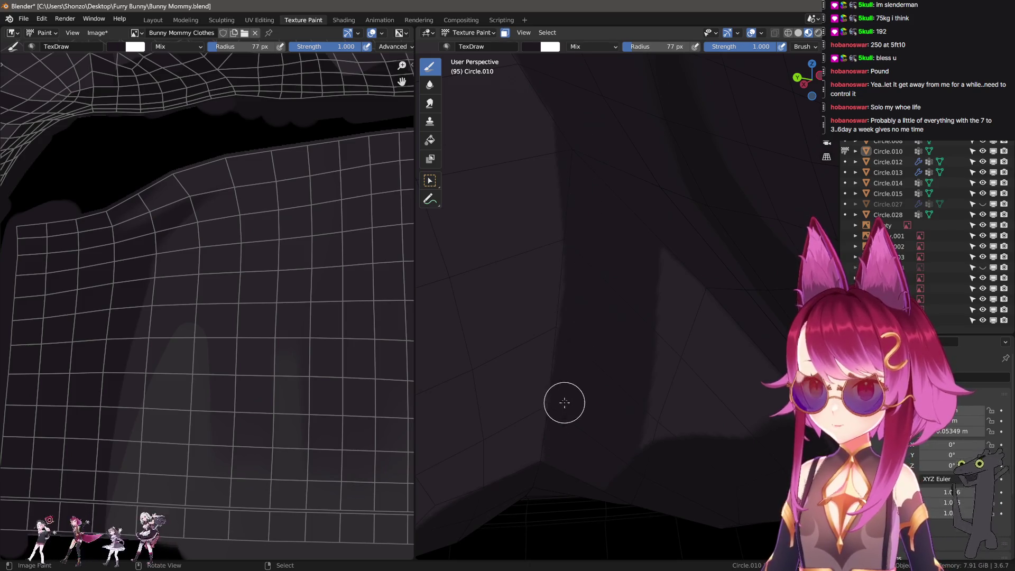
pyautogui.moveTo(559, 68); pyautogui.dragTo(611, 295, button='middle')
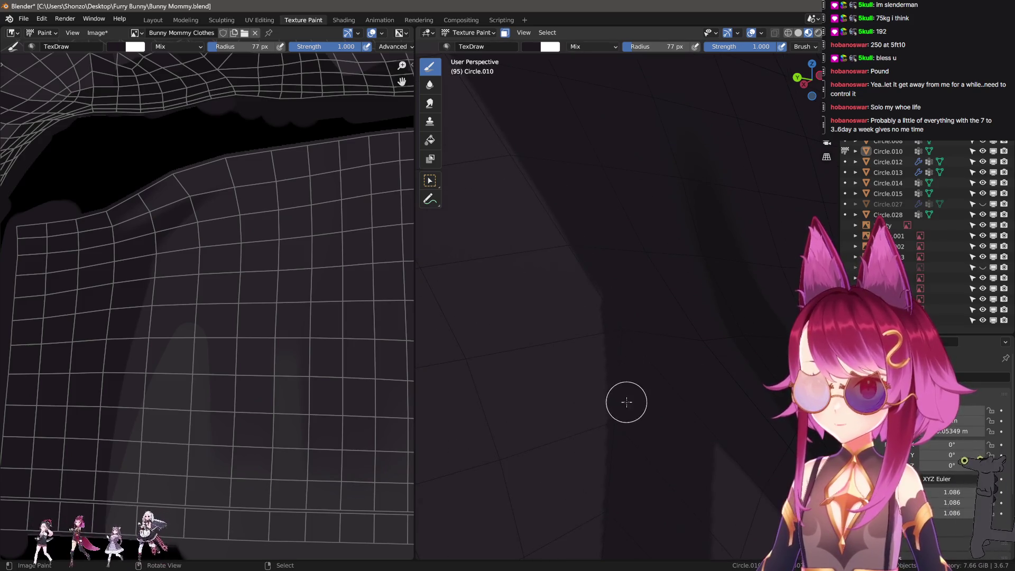
pyautogui.moveTo(494, 61)
pyautogui.mouseDown(button='middle')
pyautogui.moveTo(567, 327)
pyautogui.moveTo(629, 297)
pyautogui.moveTo(587, 307)
pyautogui.moveTo(594, 342)
pyautogui.moveTo(617, 370)
pyautogui.mouseUp(button='middle')
pyautogui.scroll(5, 605, 312)
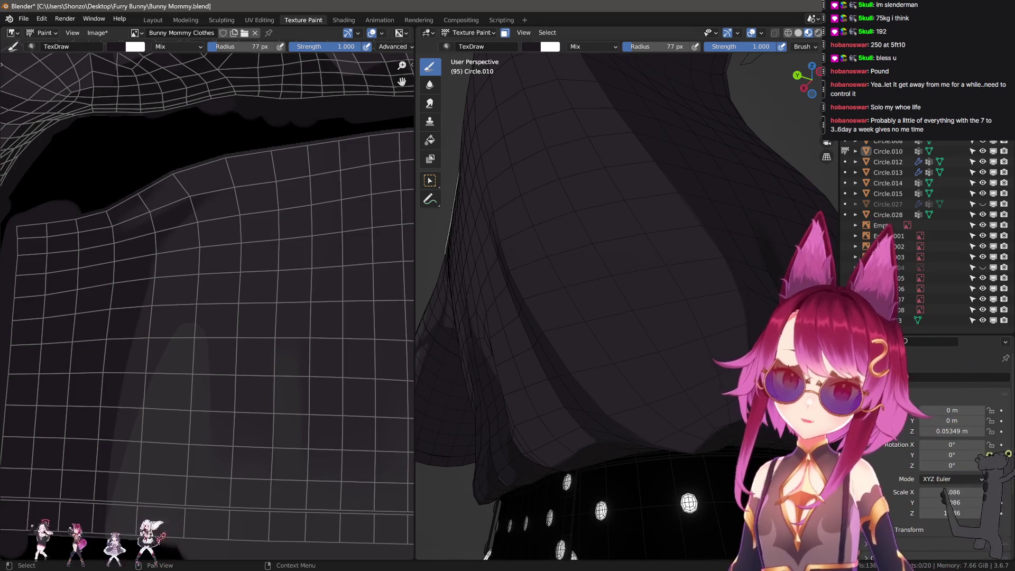
# - With a small brush, paint grey over the black gaps above and under the grid along the island edge
pyautogui.scroll(2, 148, 288)
pyautogui.moveTo(147, 288)
pyautogui.mouseDown(button='middle')
pyautogui.moveTo(200, 295)
pyautogui.moveTo(151, 345)
pyautogui.mouseUp(button='middle')
pyautogui.scroll(2, 151, 345)
pyautogui.press('f')
pyautogui.click(129, 227)
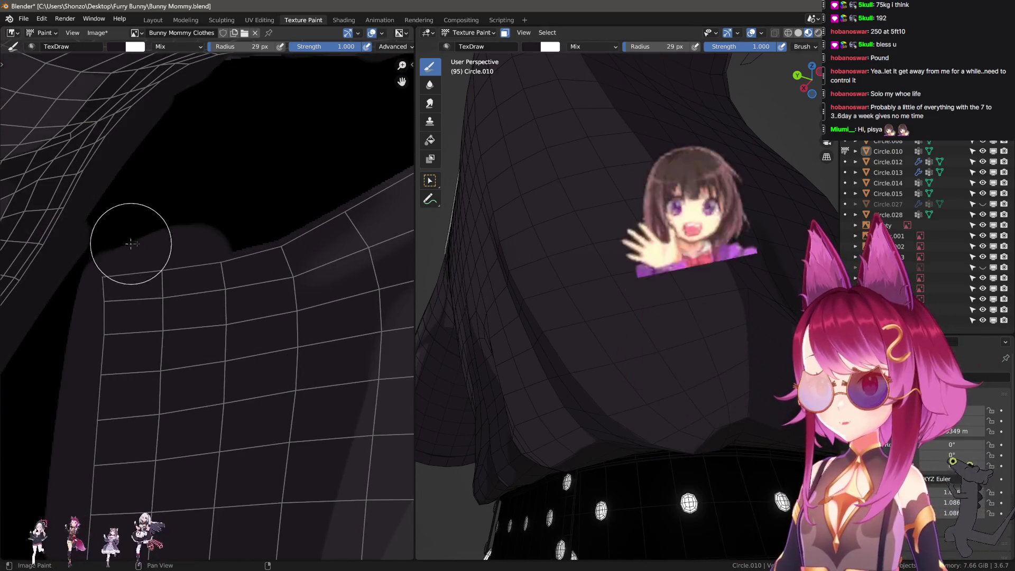
pyautogui.moveTo(293, 200)
pyautogui.mouseDown()
pyautogui.moveTo(340, 190)
pyautogui.moveTo(141, 254)
pyautogui.moveTo(229, 238)
pyautogui.moveTo(82, 278)
pyautogui.mouseUp()
pyautogui.moveTo(185, 264); pyautogui.dragTo(242, 208, button='middle')
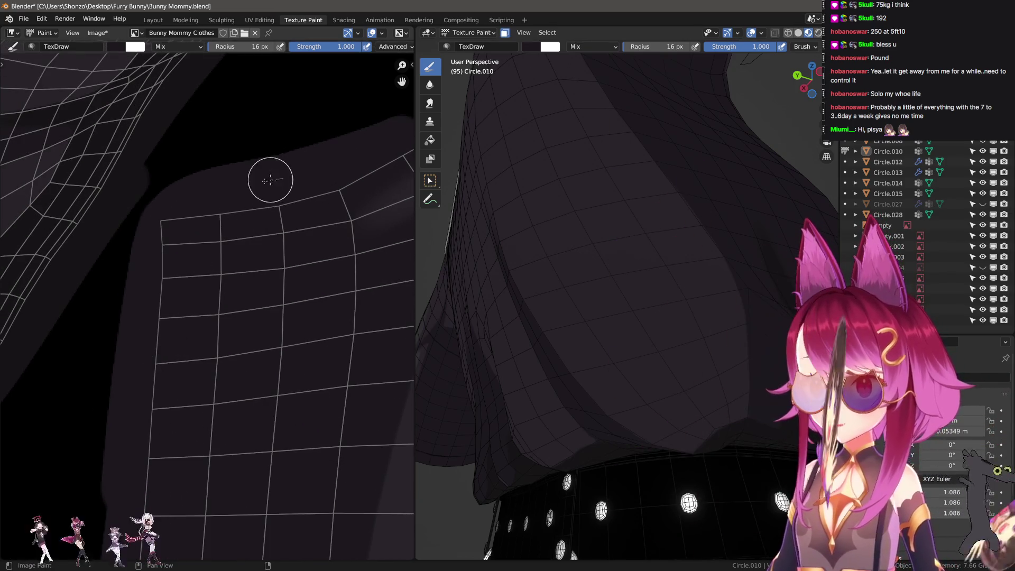
pyautogui.moveTo(158, 417)
pyautogui.mouseDown(button='middle')
pyautogui.moveTo(186, 355)
pyautogui.moveTo(207, 218)
pyautogui.mouseUp(button='middle')
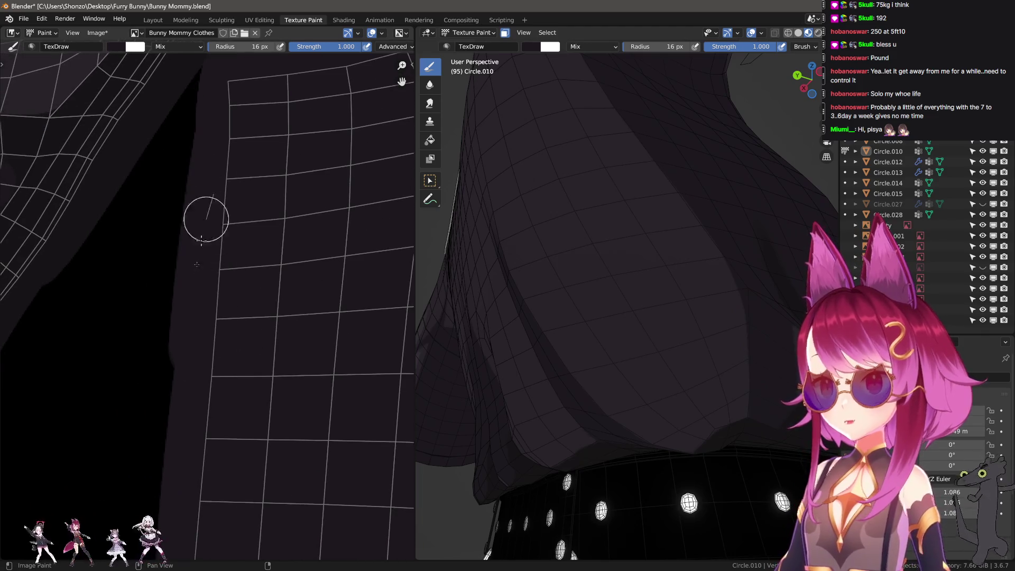
pyautogui.moveTo(179, 527); pyautogui.dragTo(233, 268, button='middle')
pyautogui.moveTo(222, 218)
pyautogui.mouseDown()
pyautogui.moveTo(206, 476)
pyautogui.moveTo(270, 506)
pyautogui.mouseUp()
pyautogui.moveTo(300, 504); pyautogui.dragTo(104, 400, button='middle')
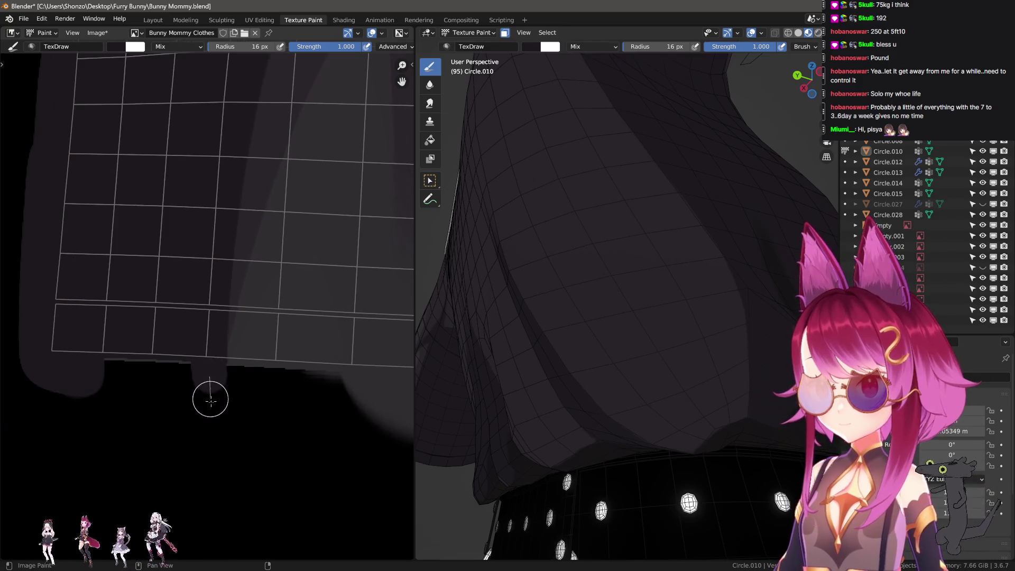
pyautogui.moveTo(172, 383); pyautogui.dragTo(23, 378)
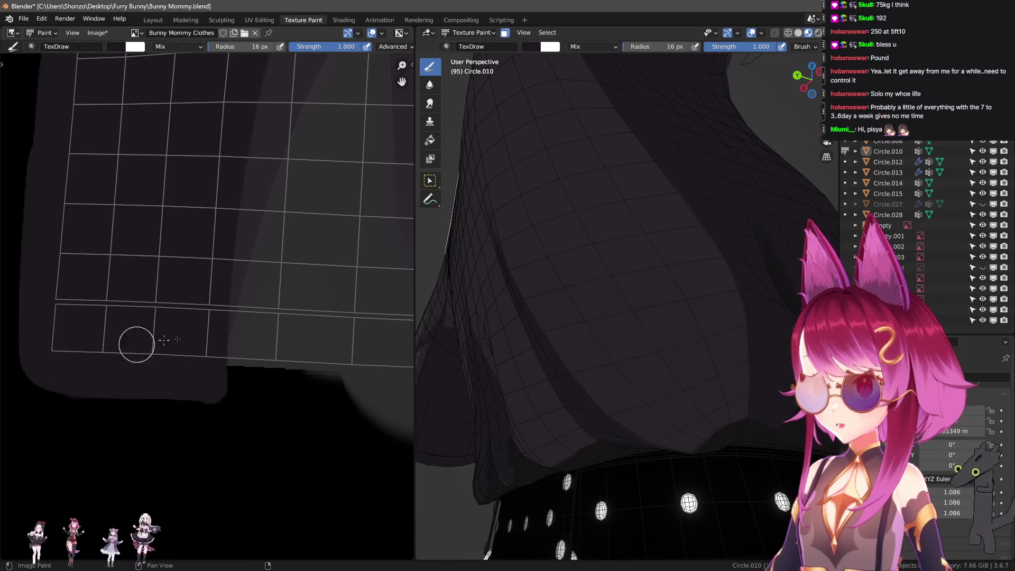
# - Paint grey along the upper edge of the black region below the shirt mesh
pyautogui.scroll(-3, 164, 340)
pyautogui.scroll(2, 207, 374)
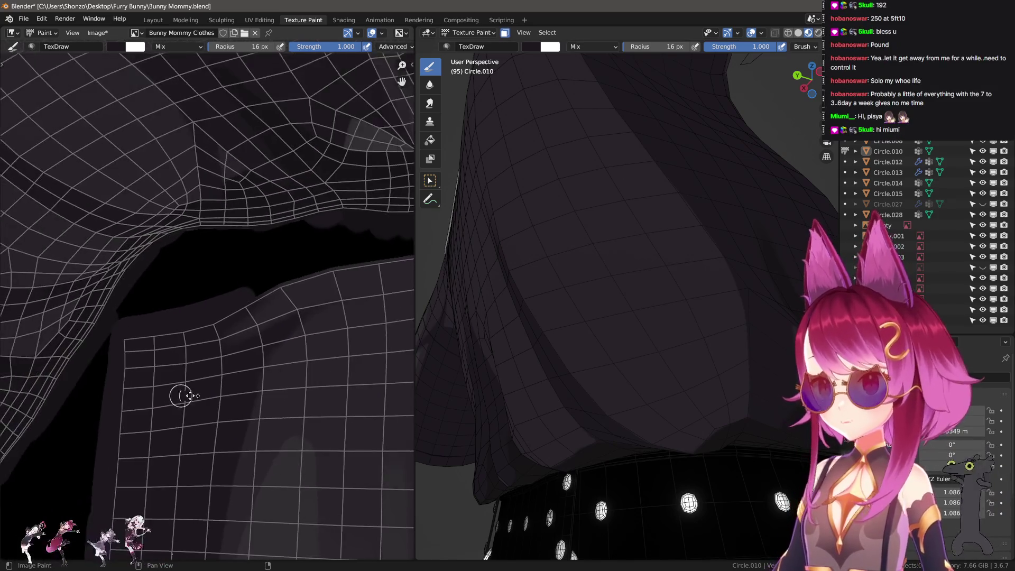
pyautogui.scroll(6, 227, 394)
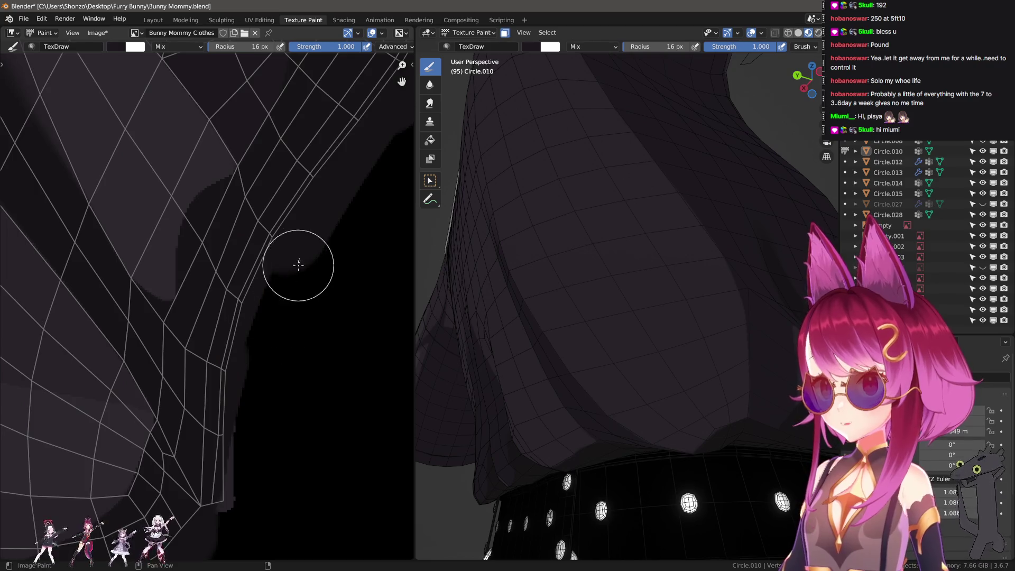
pyautogui.scroll(-2, 254, 439)
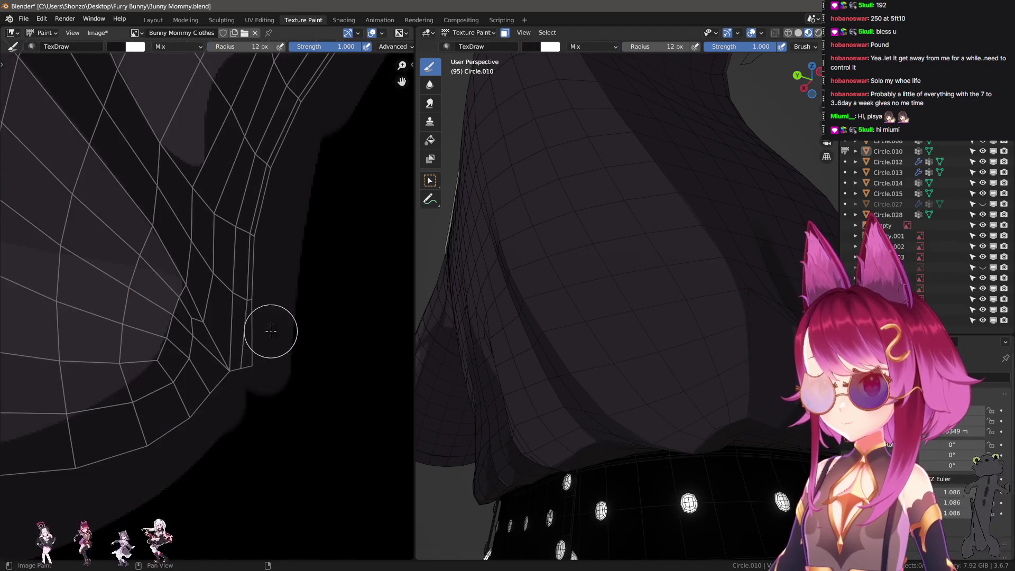
pyautogui.scroll(-2, 265, 411)
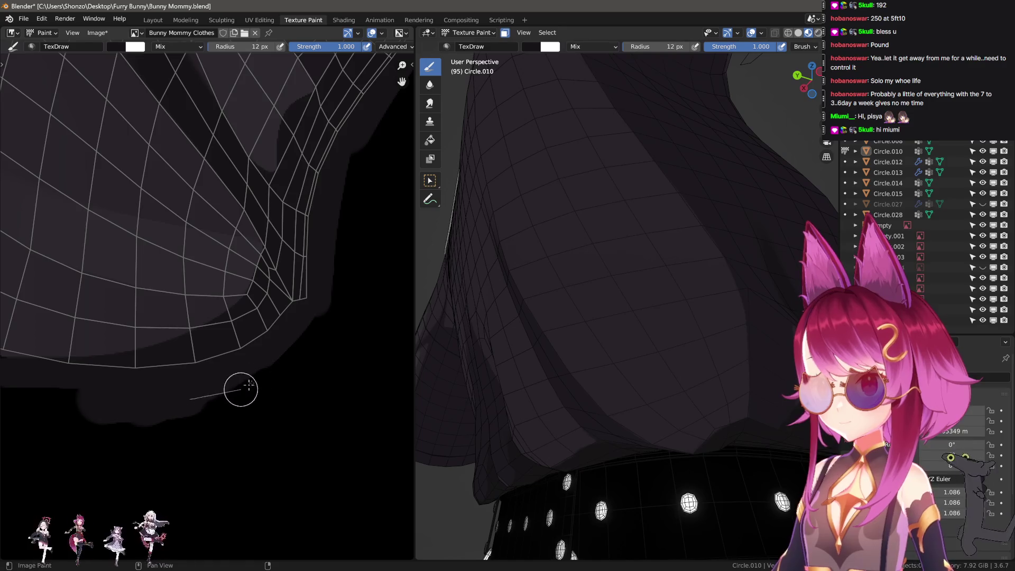
pyautogui.moveTo(333, 197); pyautogui.dragTo(229, 342, button='middle')
pyautogui.moveTo(300, 310)
pyautogui.mouseDown(button='middle')
pyautogui.moveTo(304, 253)
pyautogui.moveTo(220, 340)
pyautogui.mouseUp(button='middle')
pyautogui.scroll(3, 234, 294)
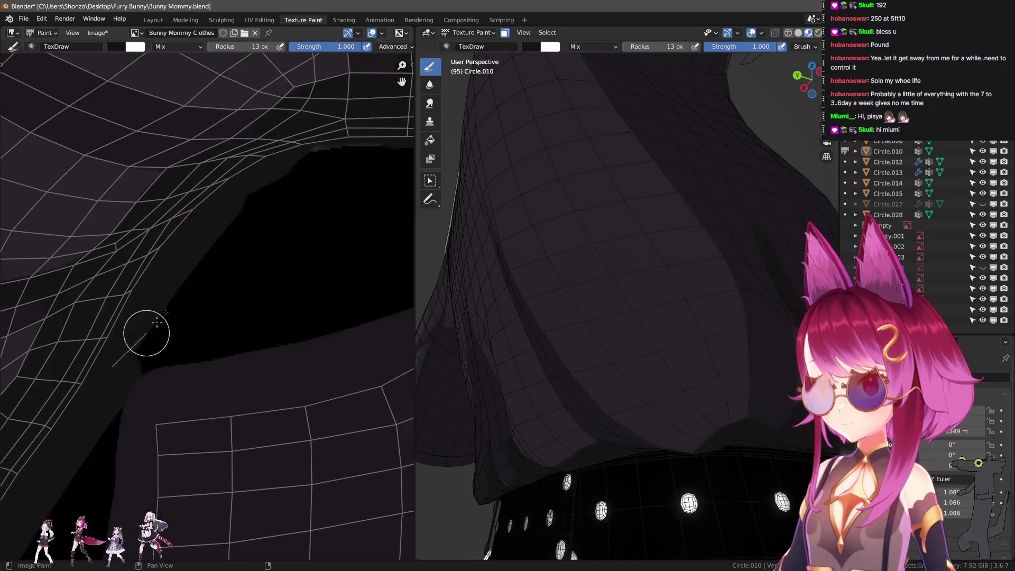
pyautogui.moveTo(369, 153); pyautogui.dragTo(105, 339, button='middle')
pyautogui.moveTo(155, 299)
pyautogui.mouseDown()
pyautogui.moveTo(311, 283)
pyautogui.moveTo(124, 324)
pyautogui.moveTo(363, 280)
pyautogui.mouseUp()
pyautogui.moveTo(362, 280); pyautogui.dragTo(146, 341, button='middle')
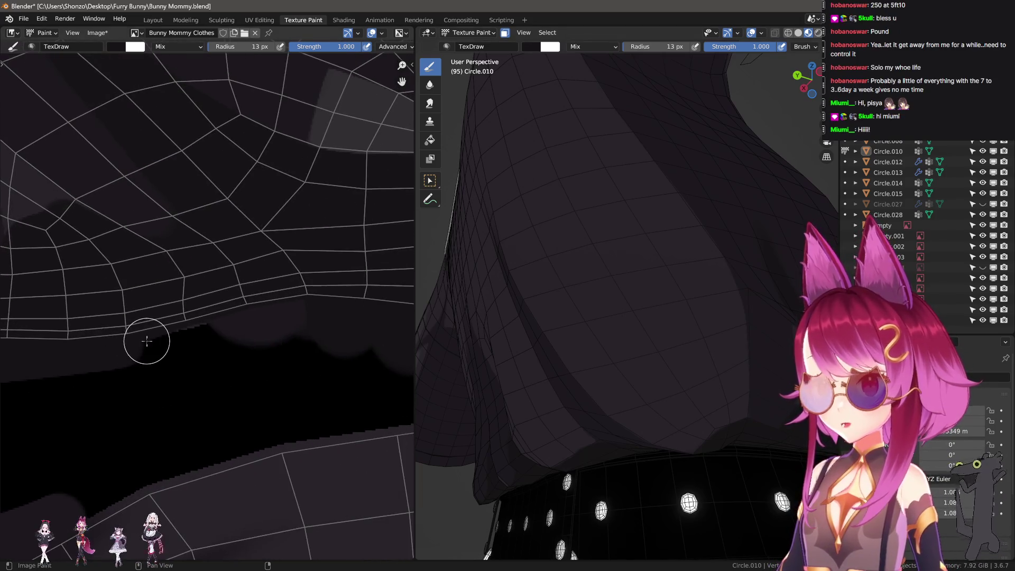
pyautogui.moveTo(195, 334); pyautogui.dragTo(209, 333)
pyautogui.moveTo(286, 316); pyautogui.dragTo(366, 314)
# - Set the brush to 7 px and run straight grey lines along the remaining black edge
pyautogui.moveTo(329, 340); pyautogui.dragTo(82, 335, button='middle')
pyautogui.moveTo(181, 340); pyautogui.dragTo(365, 341)
pyautogui.moveTo(365, 341); pyautogui.dragTo(181, 339, button='middle')
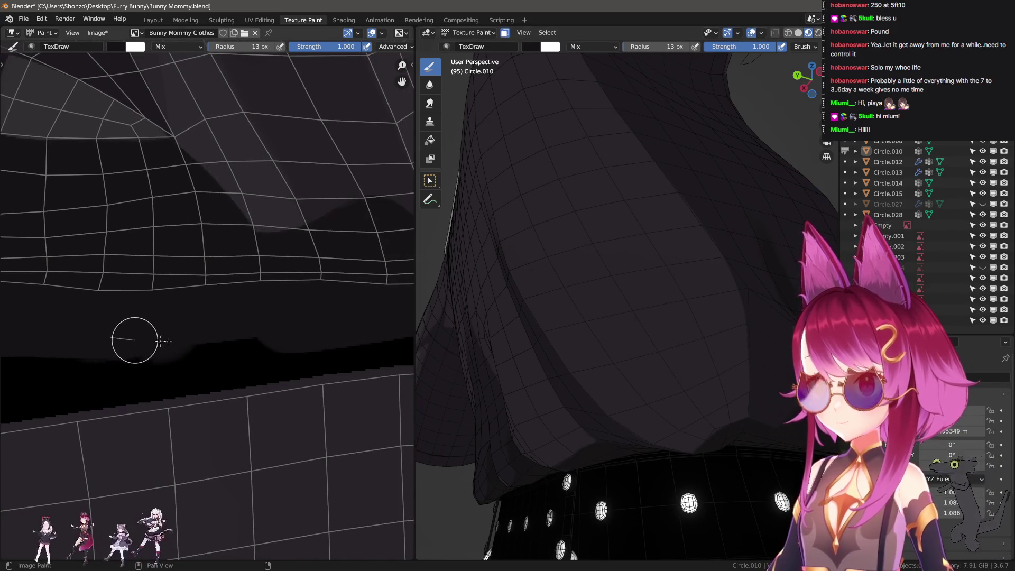
pyautogui.moveTo(165, 341); pyautogui.dragTo(370, 312)
pyautogui.moveTo(369, 312)
pyautogui.mouseDown(button='middle')
pyautogui.moveTo(57, 344)
pyautogui.moveTo(328, 328)
pyautogui.mouseUp(button='middle')
pyautogui.scroll(2, 132, 364)
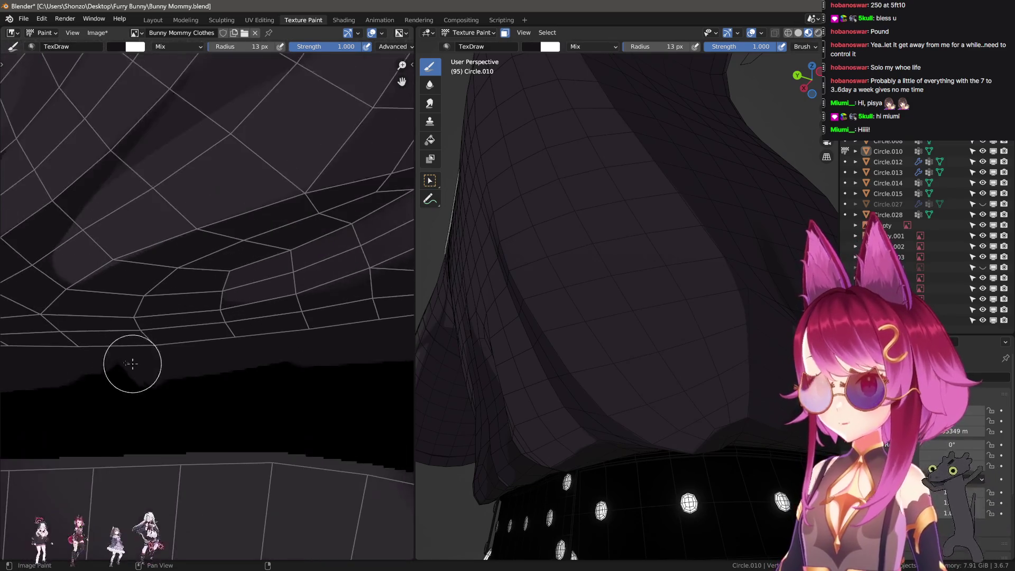
pyautogui.moveTo(42, 367); pyautogui.dragTo(149, 346, button='middle')
pyautogui.moveTo(148, 354); pyautogui.dragTo(357, 351)
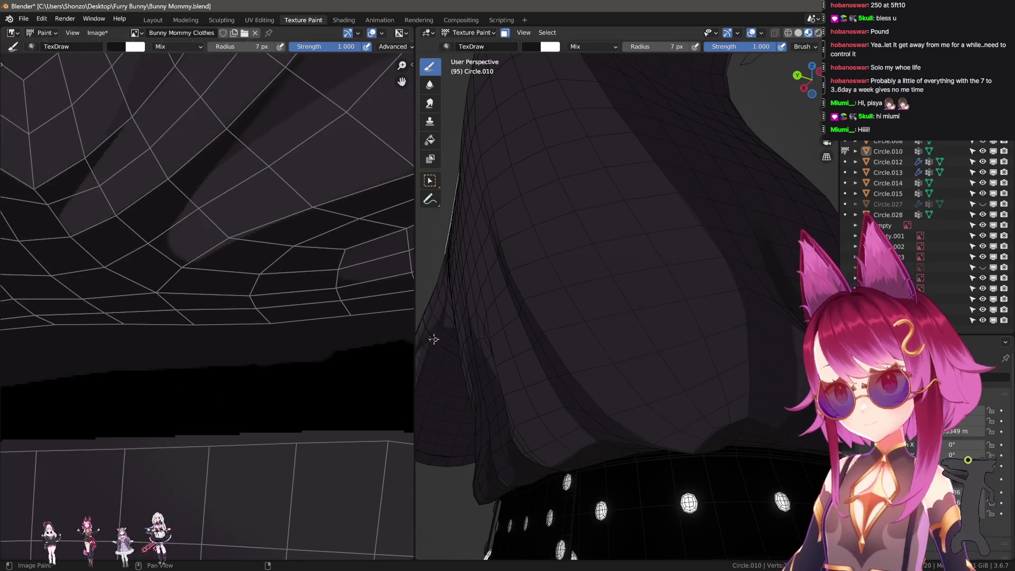
pyautogui.moveTo(357, 351); pyautogui.dragTo(98, 358, button='middle')
pyautogui.moveTo(115, 351); pyautogui.dragTo(370, 350)
pyautogui.moveTo(370, 350); pyautogui.dragTo(64, 364, button='middle')
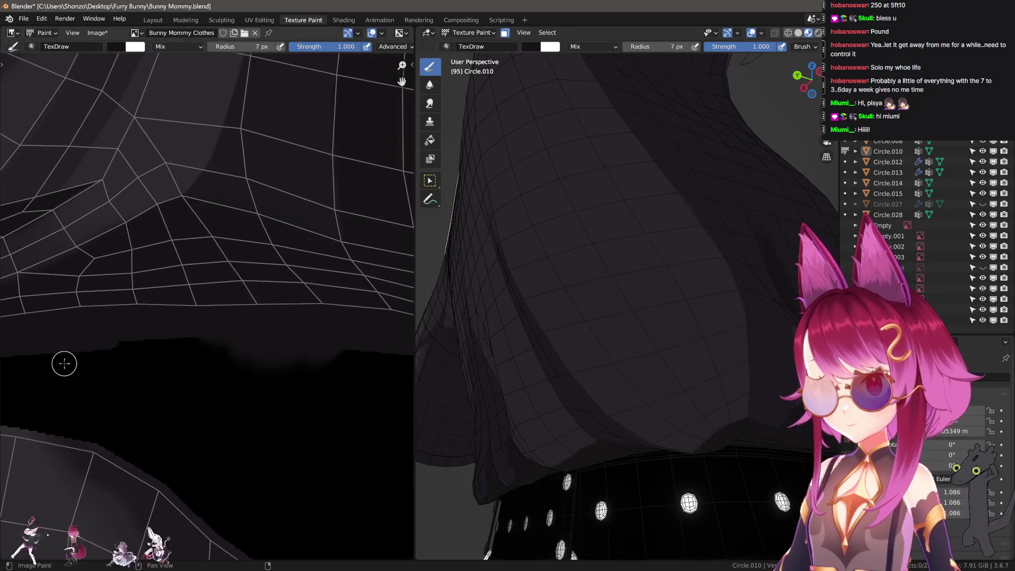
pyautogui.moveTo(65, 344); pyautogui.dragTo(426, 346)
pyautogui.moveTo(371, 358); pyautogui.dragTo(171, 364, button='middle')
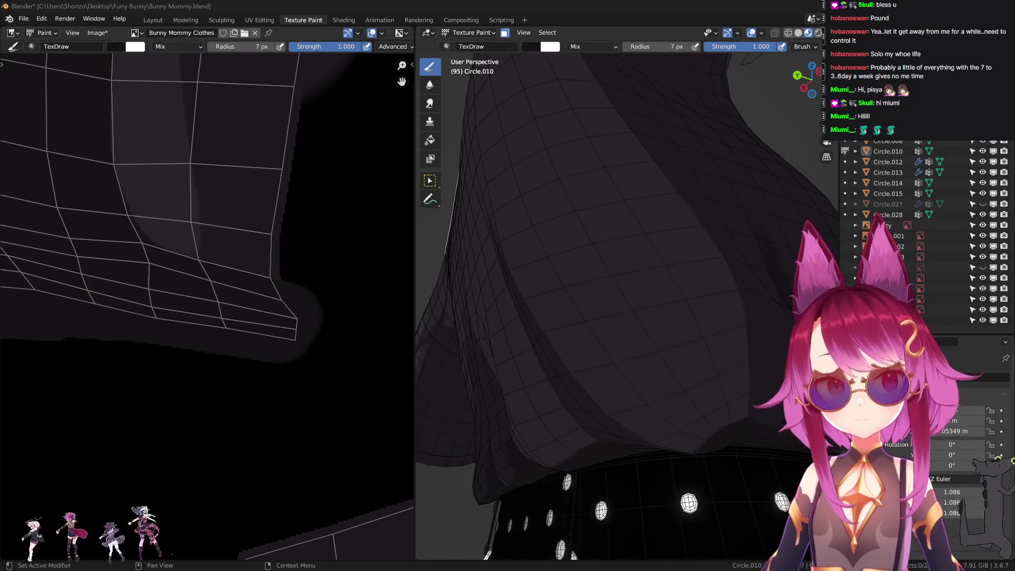
# - Set a 23 px brush and paint a dark shadow blob on the shirt's fold area
pyautogui.scroll(5, 201, 258)
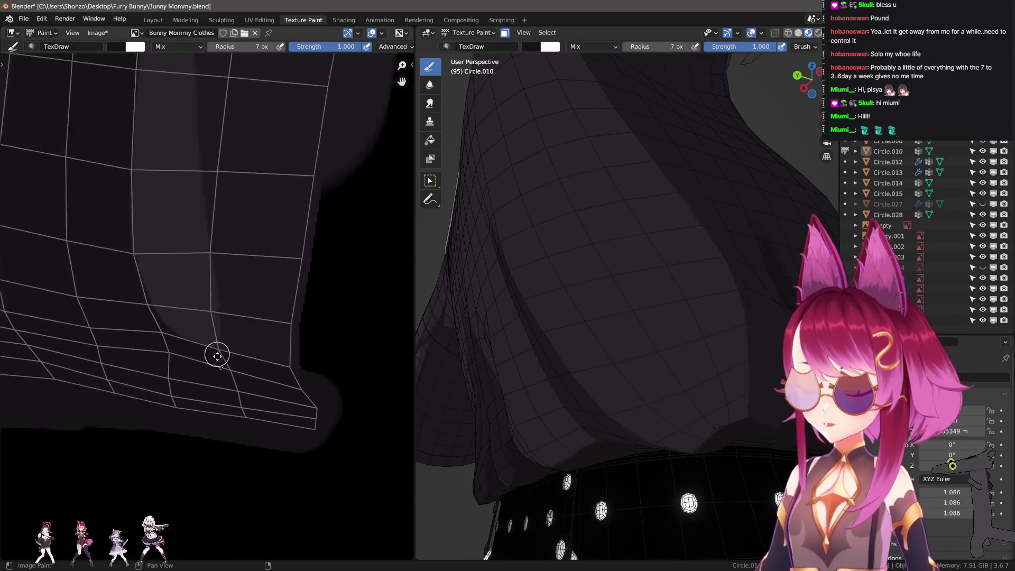
pyautogui.moveTo(211, 283)
pyautogui.mouseDown(button='middle')
pyautogui.moveTo(241, 360)
pyautogui.moveTo(284, 335)
pyautogui.mouseUp(button='middle')
pyautogui.scroll(-6, 215, 344)
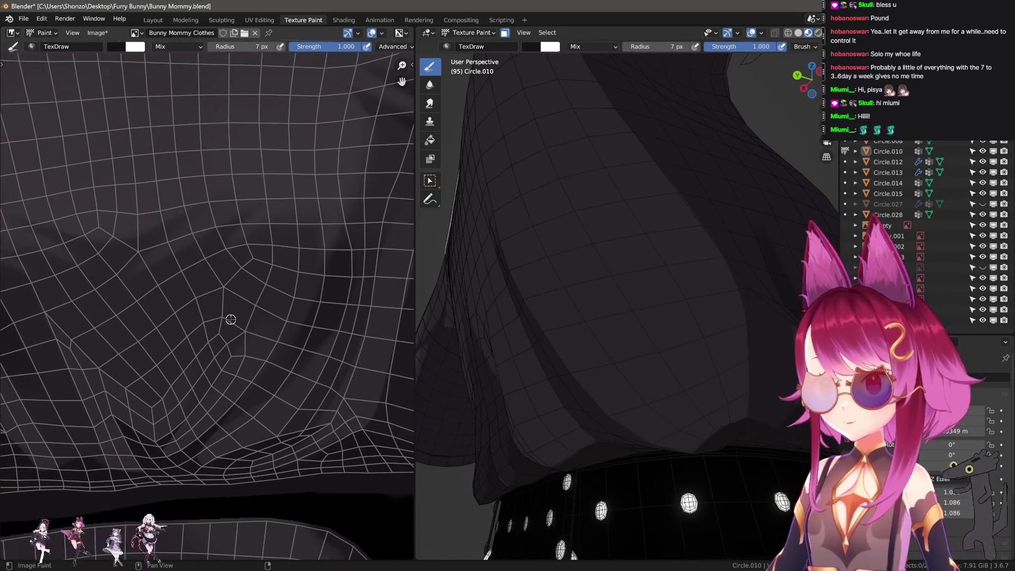
pyautogui.scroll(2, 181, 310)
pyautogui.moveTo(207, 327); pyautogui.dragTo(243, 324, button='middle')
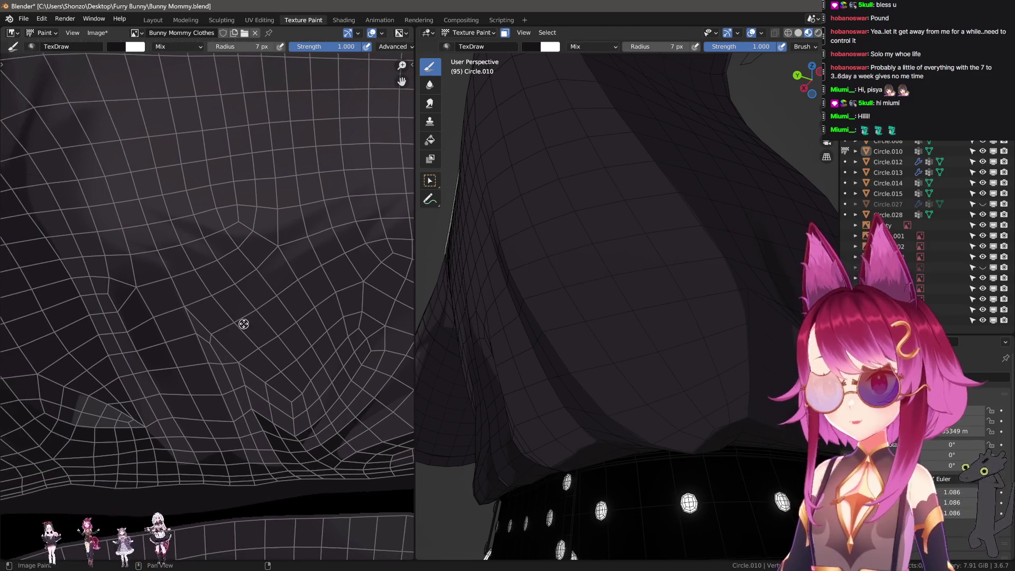
pyautogui.scroll(3, 144, 333)
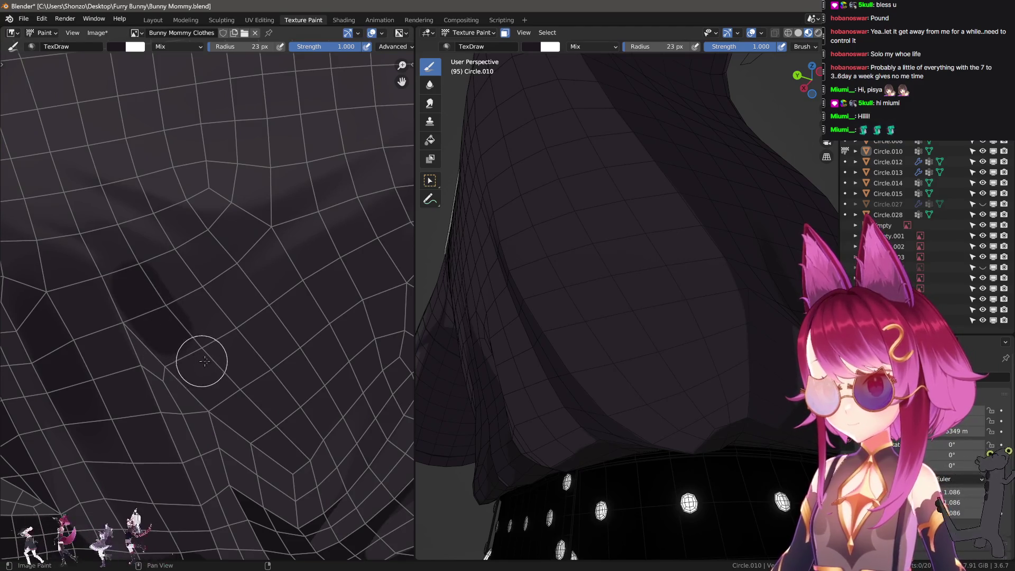
pyautogui.press('f')
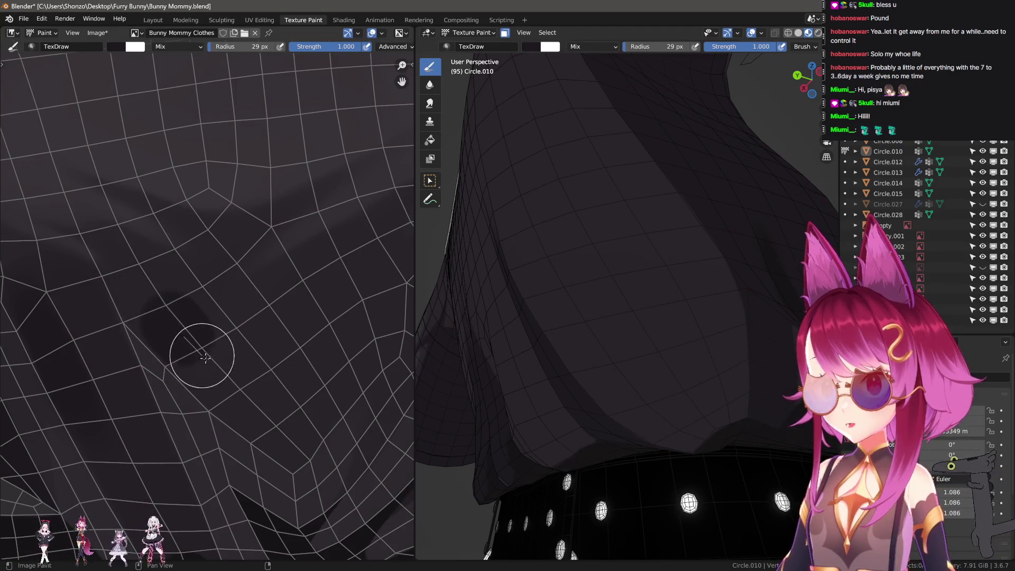
pyautogui.click(175, 337)
pyautogui.click(199, 365)
pyautogui.scroll(2, 200, 365)
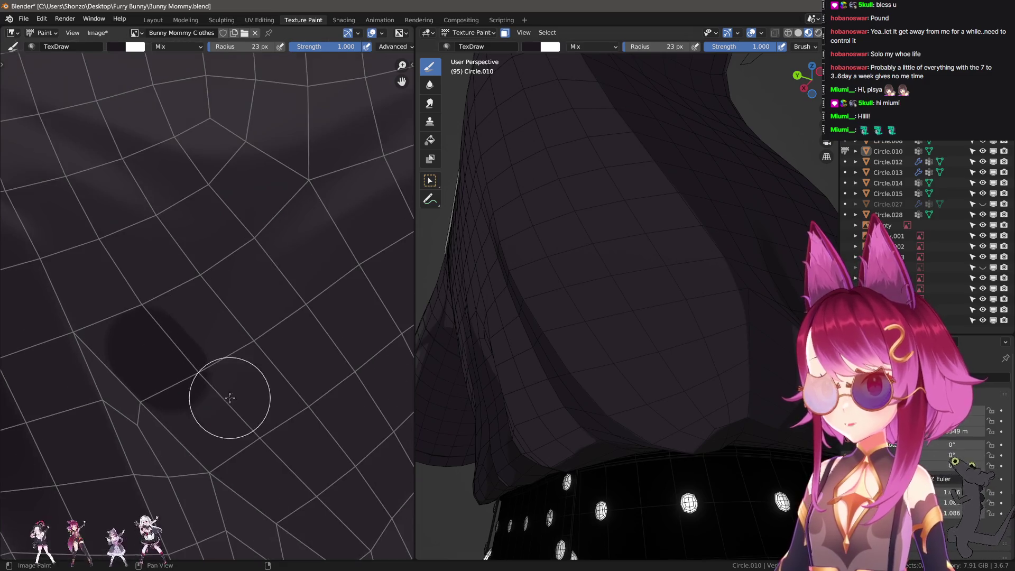
# - Smear the dark blob with a 35 px Smear brush to soften its edges
pyautogui.press('3')
pyautogui.press('f')
pyautogui.click(222, 404)
pyautogui.moveTo(222, 403)
pyautogui.mouseDown()
pyautogui.moveTo(135, 374)
pyautogui.moveTo(220, 426)
pyautogui.mouseUp()
pyautogui.moveTo(271, 482)
pyautogui.mouseDown()
pyautogui.moveTo(72, 273)
pyautogui.moveTo(126, 313)
pyautogui.mouseUp()
pyautogui.moveTo(503, 276)
pyautogui.mouseDown(button='middle')
pyautogui.moveTo(661, 270)
pyautogui.moveTo(701, 333)
pyautogui.moveTo(608, 359)
pyautogui.mouseUp(button='middle')
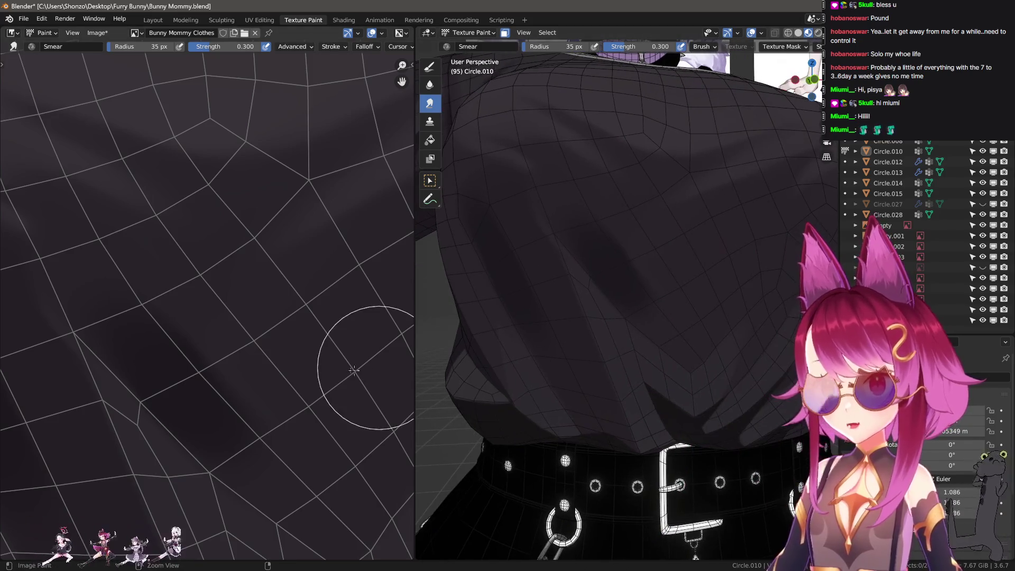
pyautogui.hotkey('ctrl', 'z')
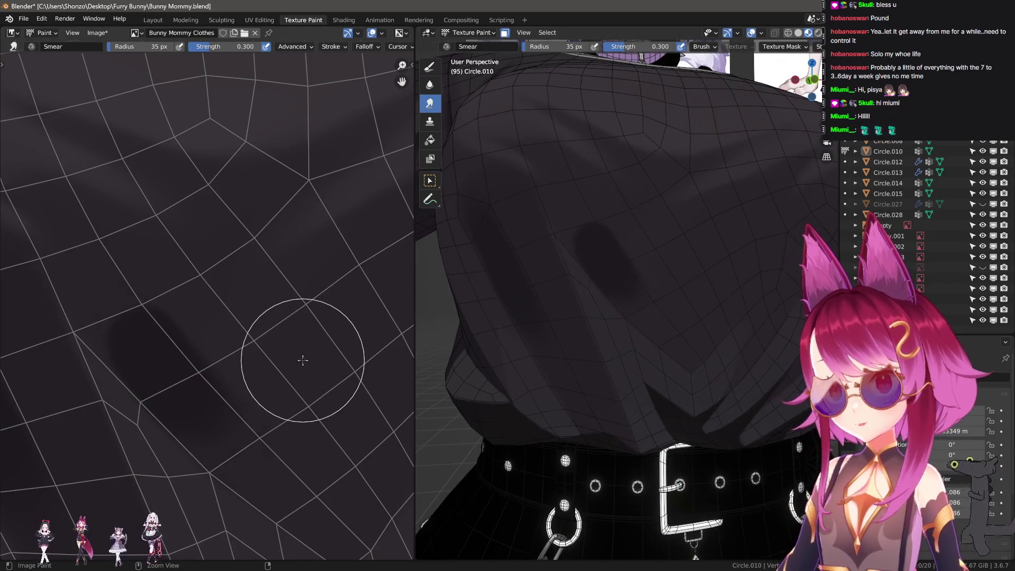
pyautogui.hotkey('ctrl', 'shift', 'z')
pyautogui.moveTo(622, 323)
pyautogui.keyDown('shift'); pyautogui.mouseDown(button='middle')
pyautogui.moveTo(601, 365)
pyautogui.moveTo(602, 274)
pyautogui.mouseUp(button='middle'); pyautogui.keyUp('shift')
pyautogui.moveTo(340, 431); pyautogui.dragTo(249, 370, button='middle')
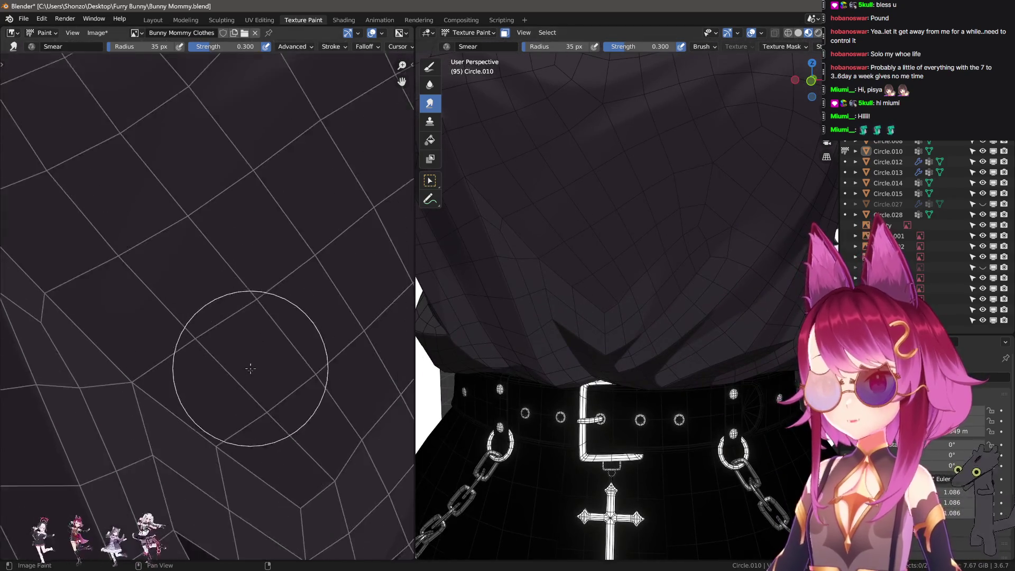
# - Draw a thin 6 px dark fold line diagonally, then undo it
pyautogui.press('d')
pyautogui.moveTo(279, 408); pyautogui.dragTo(258, 370, button='middle')
pyautogui.scroll(1, 258, 370)
pyautogui.press('f')
pyautogui.click(245, 387)
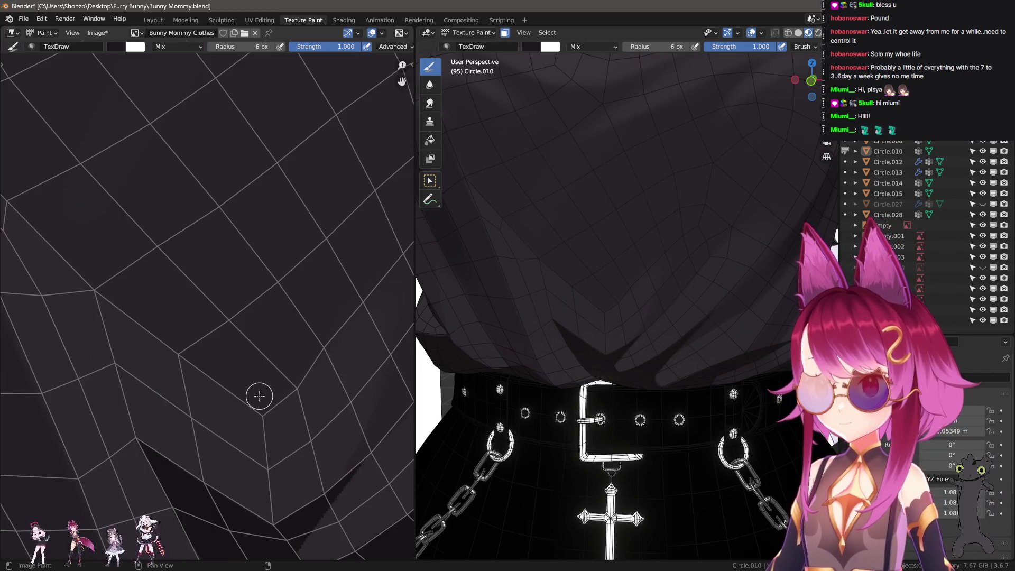
pyautogui.moveTo(260, 399)
pyautogui.mouseDown()
pyautogui.moveTo(188, 347)
pyautogui.moveTo(223, 362)
pyautogui.mouseUp()
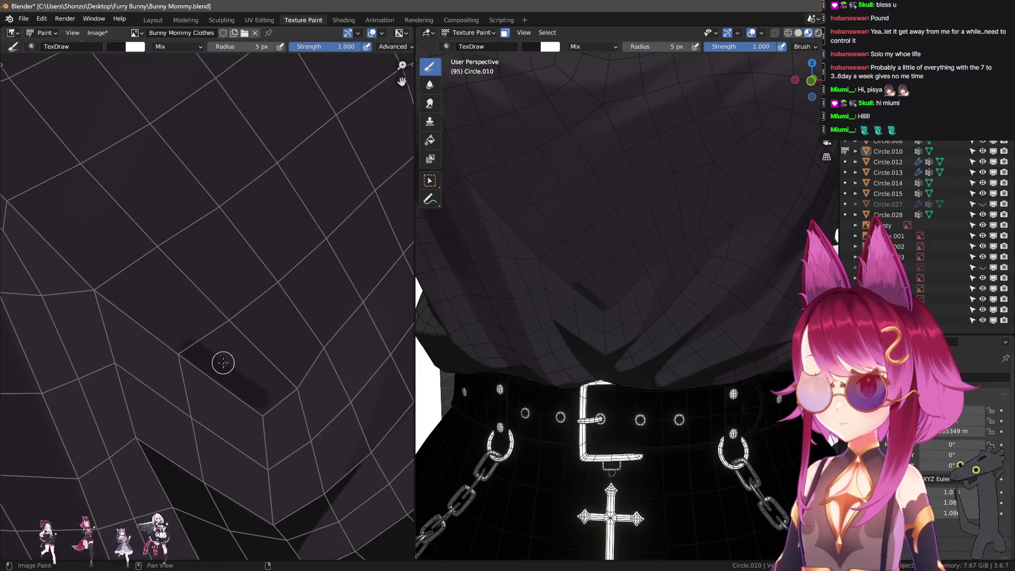
pyautogui.hotkey('ctrl', 'z')
# - Try brush strength 0.400, restore 1.000, and paint a darker shadow patch along the fold
pyautogui.hotkey('shift', 'f')
pyautogui.click(246, 379)
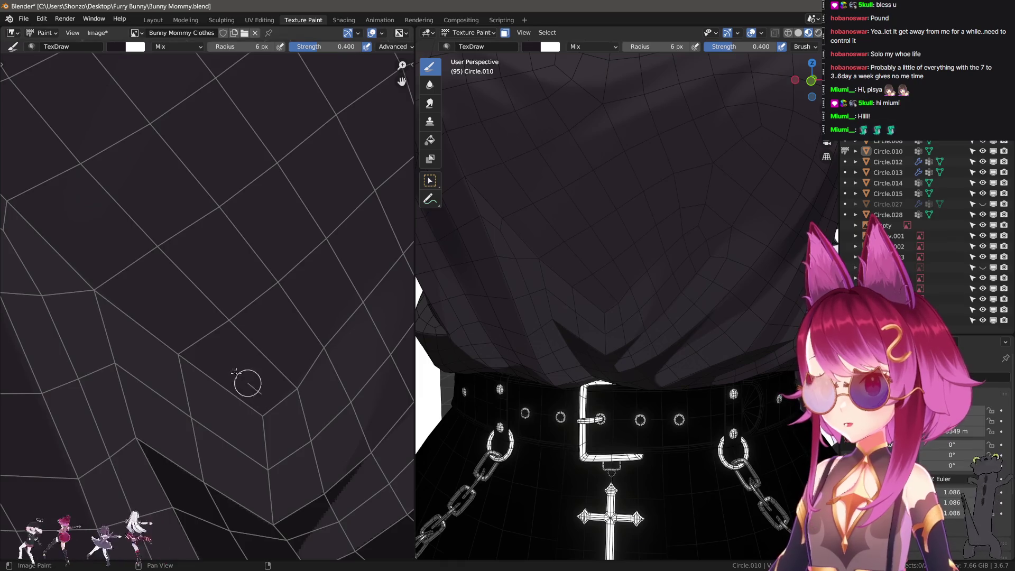
pyautogui.scroll(1, 258, 396)
pyautogui.hotkey('shift', 'f')
pyautogui.click(256, 420)
pyautogui.scroll(2, 192, 408)
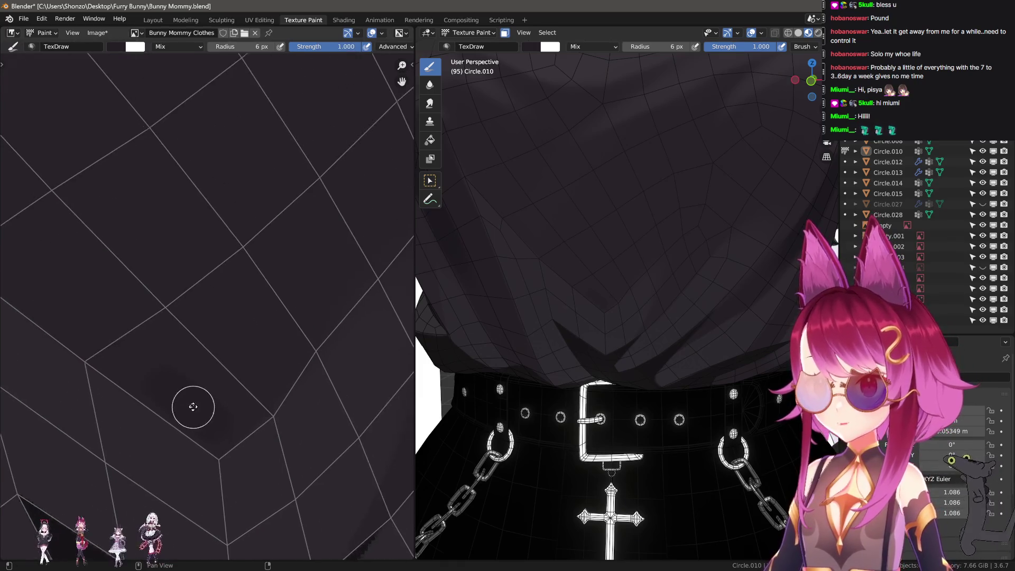
pyautogui.moveTo(107, 355); pyautogui.dragTo(197, 404)
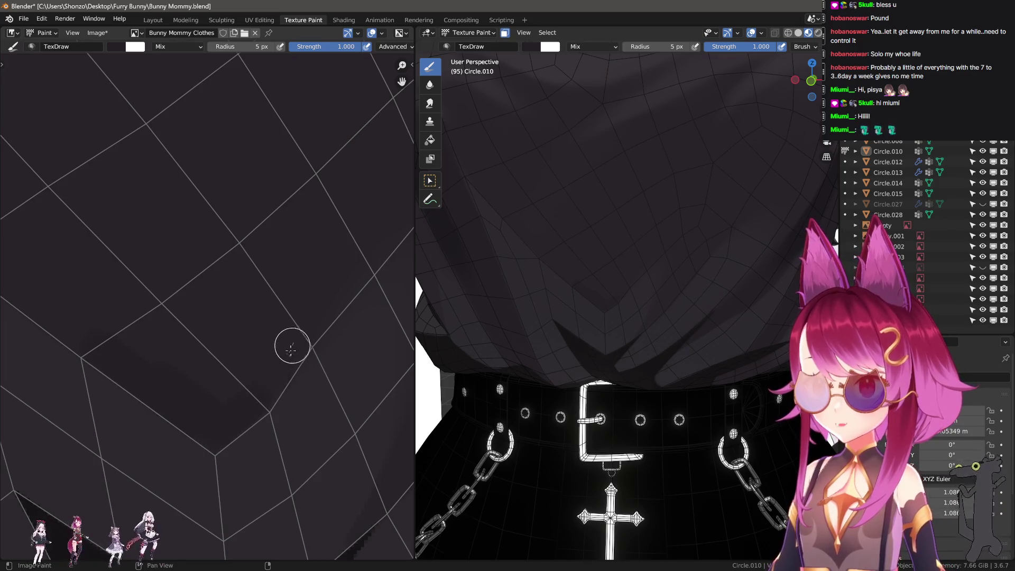
# - Paint a light fold streak across the shirt texture
pyautogui.moveTo(151, 349)
pyautogui.mouseDown()
pyautogui.moveTo(45, 345)
pyautogui.moveTo(41, 311)
pyautogui.mouseUp()
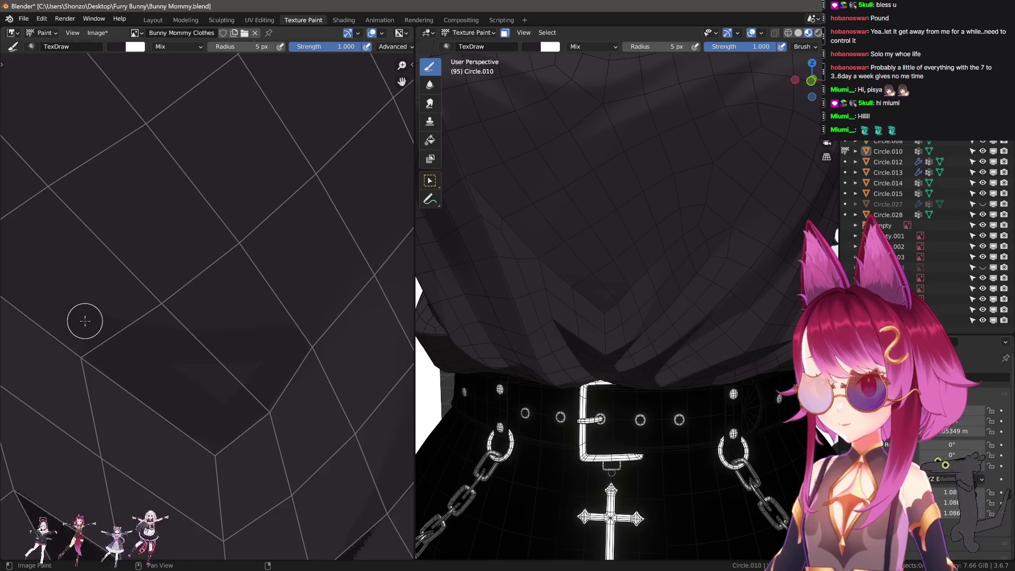
pyautogui.moveTo(128, 369)
pyautogui.mouseDown()
pyautogui.moveTo(237, 383)
pyautogui.moveTo(222, 380)
pyautogui.mouseUp()
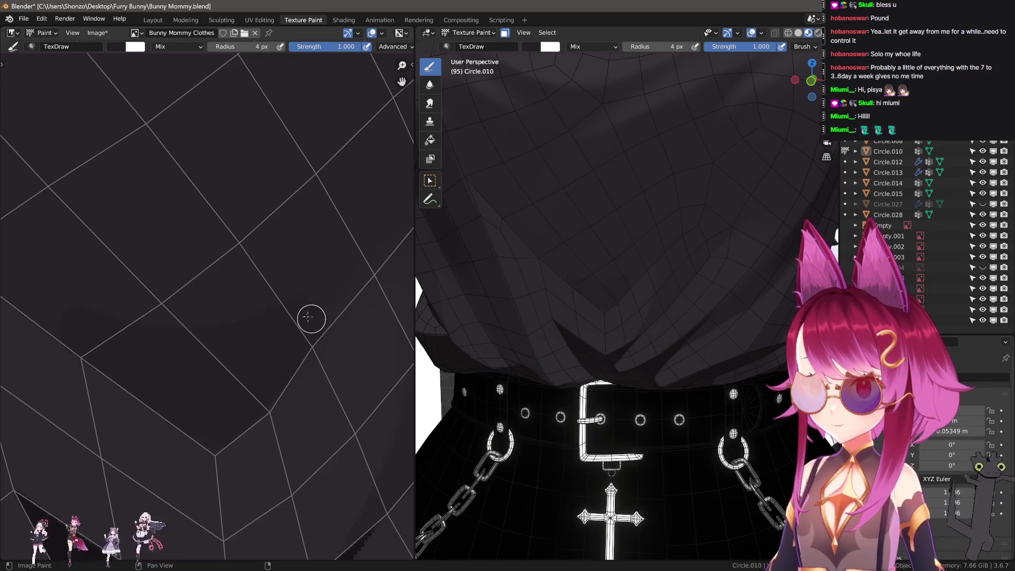
pyautogui.moveTo(212, 381); pyautogui.dragTo(303, 406, button='middle')
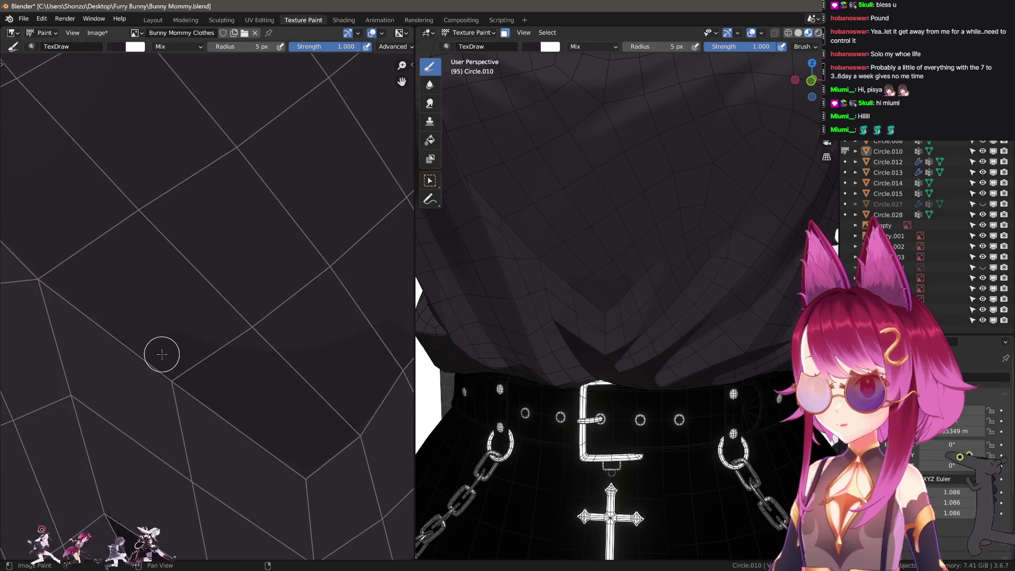
# - Switch to Smear, then to a 21 px Soften brush with kernel radius 7, showing the Tool sidebar
pyautogui.hotkey('shift', 'space')
pyautogui.press('3')
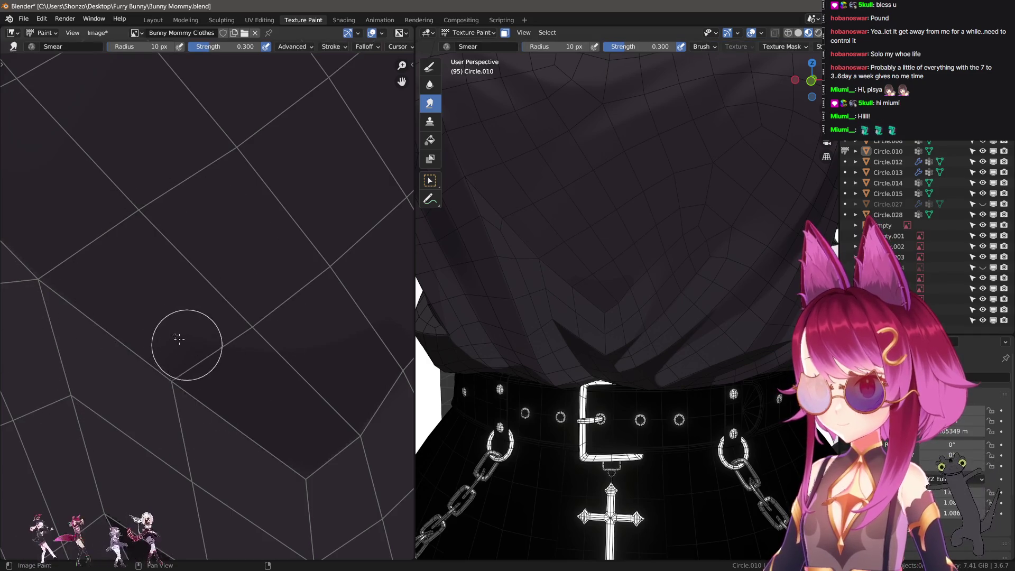
pyautogui.moveTo(86, 209); pyautogui.dragTo(150, 358, button='middle')
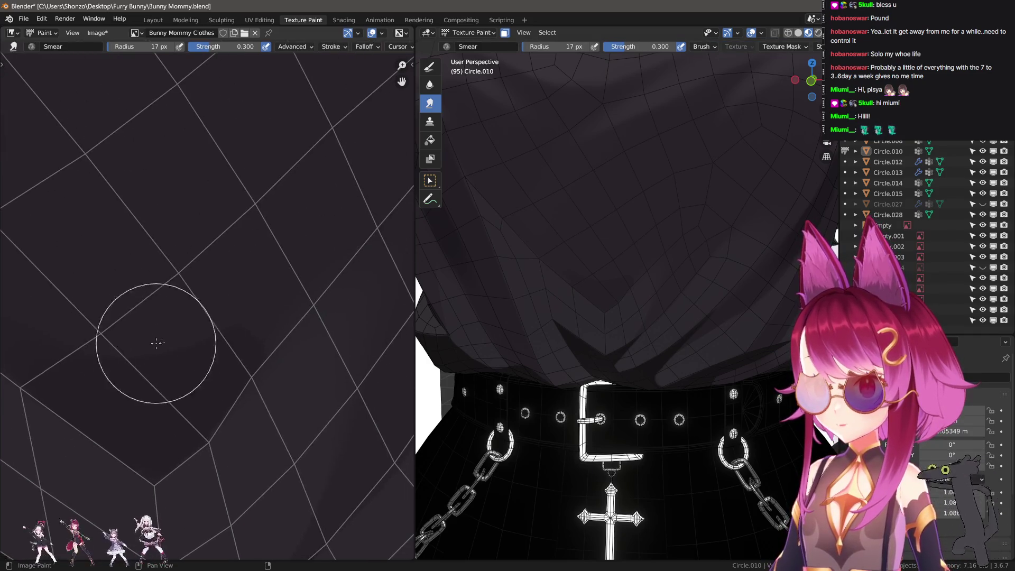
pyautogui.hotkey('shift', 'space')
pyautogui.press('2')
pyautogui.moveTo(236, 297); pyautogui.dragTo(145, 340, button='middle')
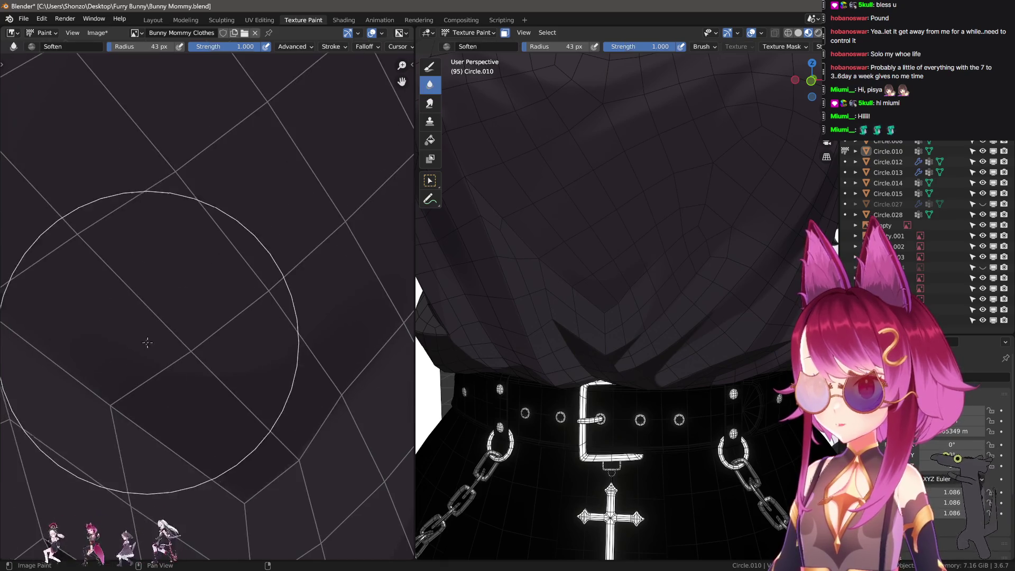
pyautogui.scroll(-3, 220, 340)
pyautogui.scroll(1, 241, 357)
pyautogui.press('n')
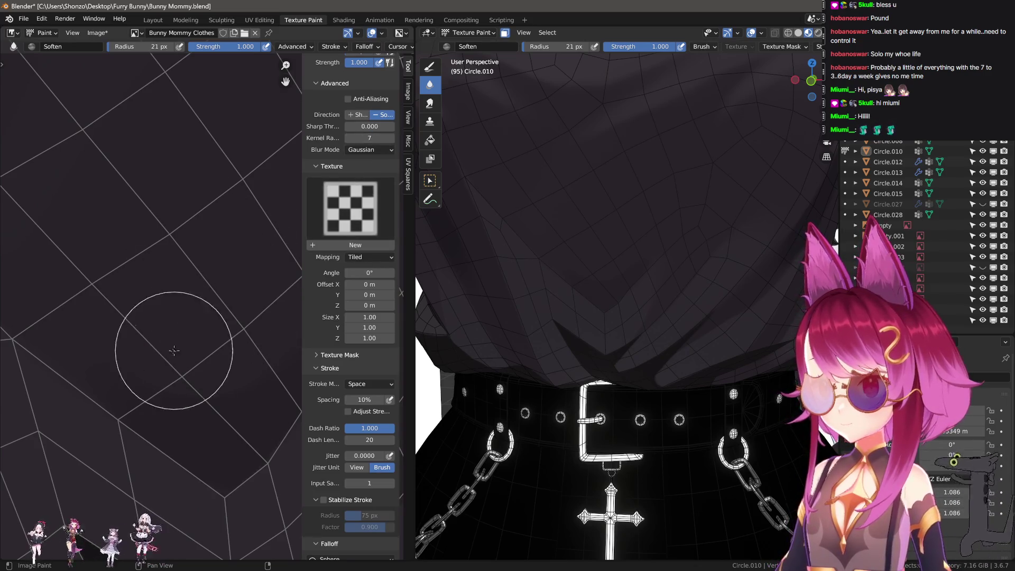
# - Switch to the Smear brush at a 10 px radius to smudge the fold stroke
pyautogui.hotkey('shift', 'space')
pyautogui.press('f')
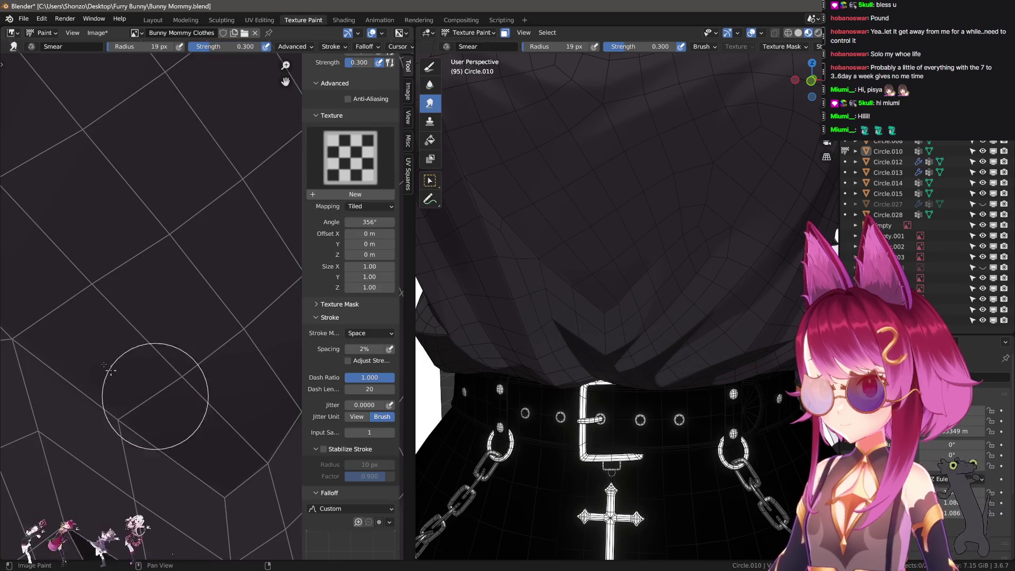
pyautogui.scroll(-2, 91, 283)
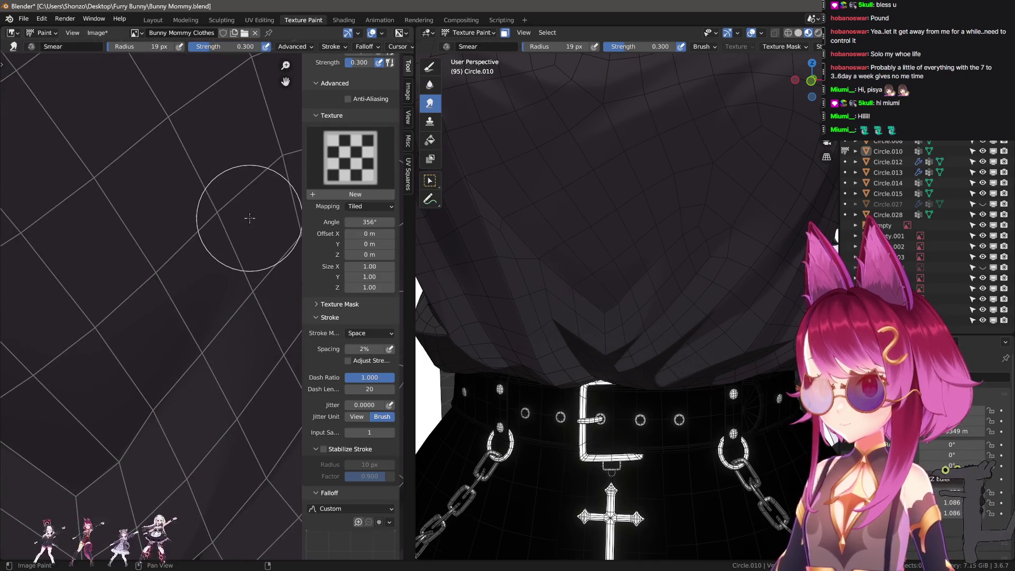
pyautogui.press('f')
pyautogui.click(171, 322)
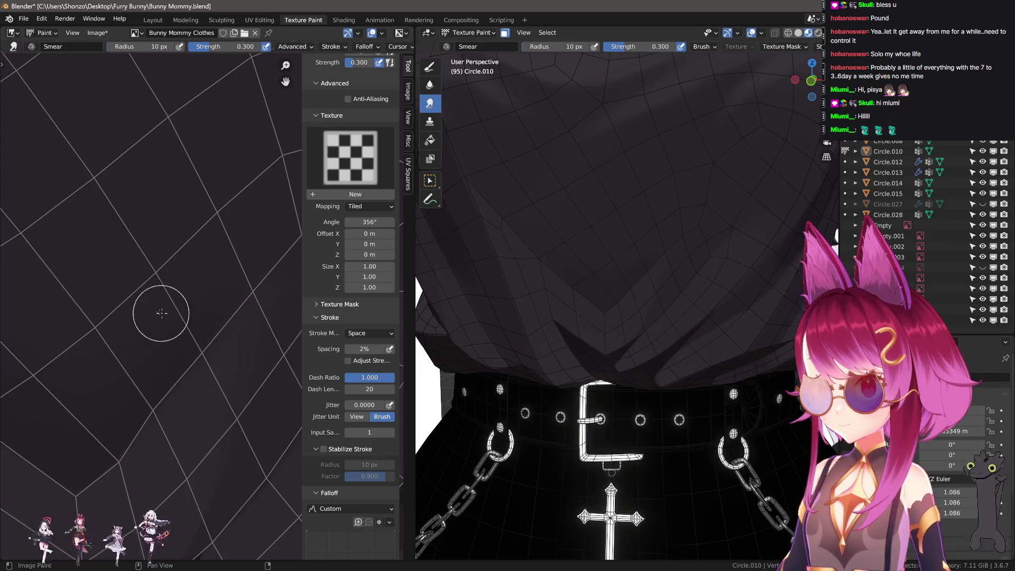
# - Blur the fold shading with Soften, then return to the TexDraw brush
pyautogui.press('s')
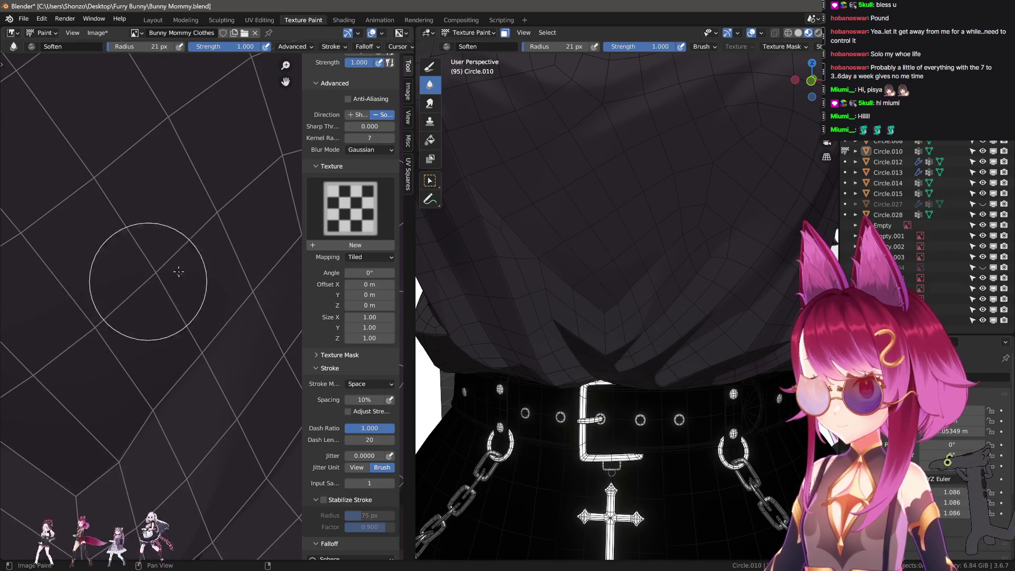
pyautogui.scroll(1, 137, 349)
pyautogui.scroll(1, 116, 360)
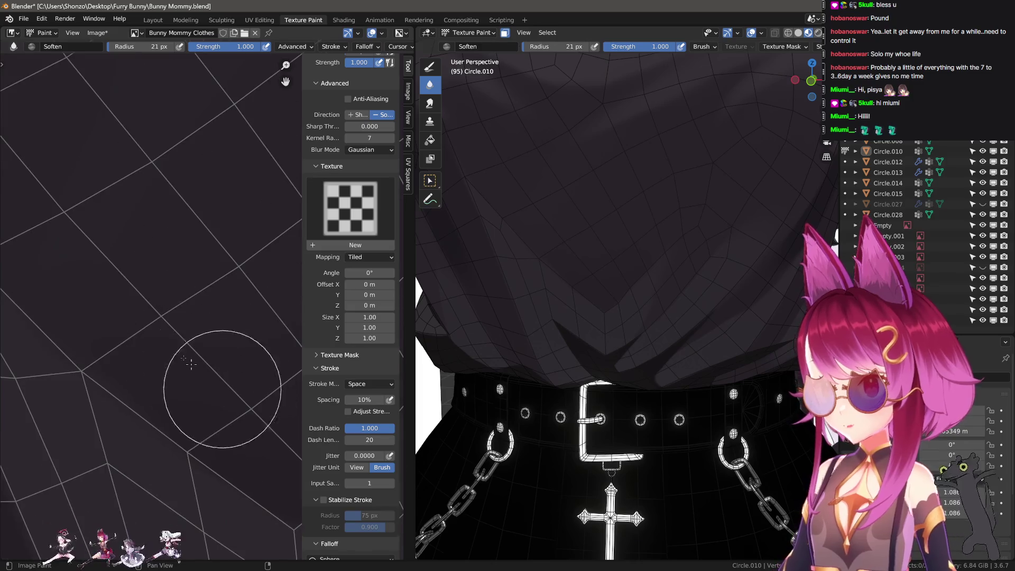
pyautogui.scroll(-2, 101, 306)
pyautogui.scroll(1, 164, 378)
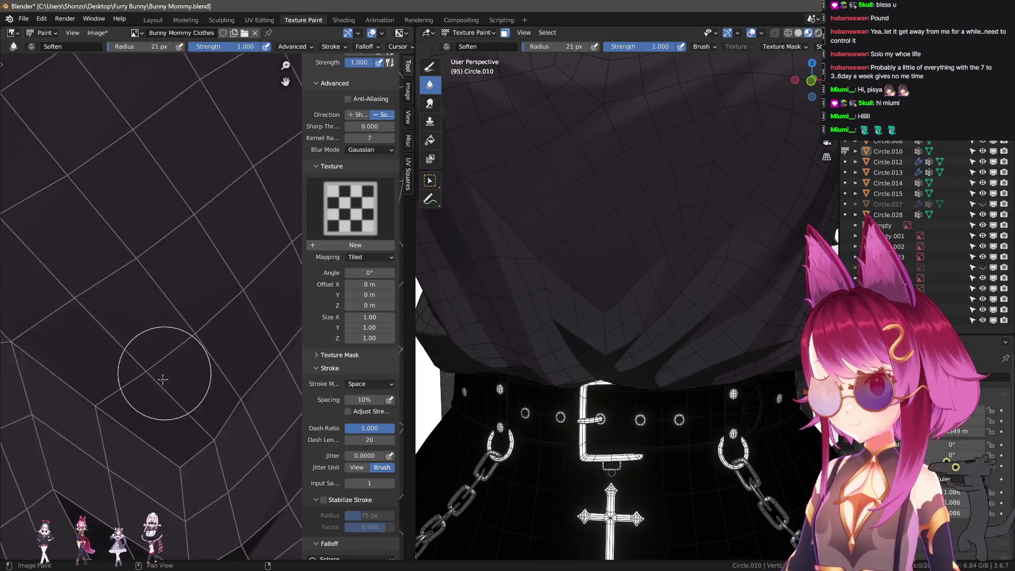
pyautogui.scroll(1, 162, 379)
pyautogui.press('d')
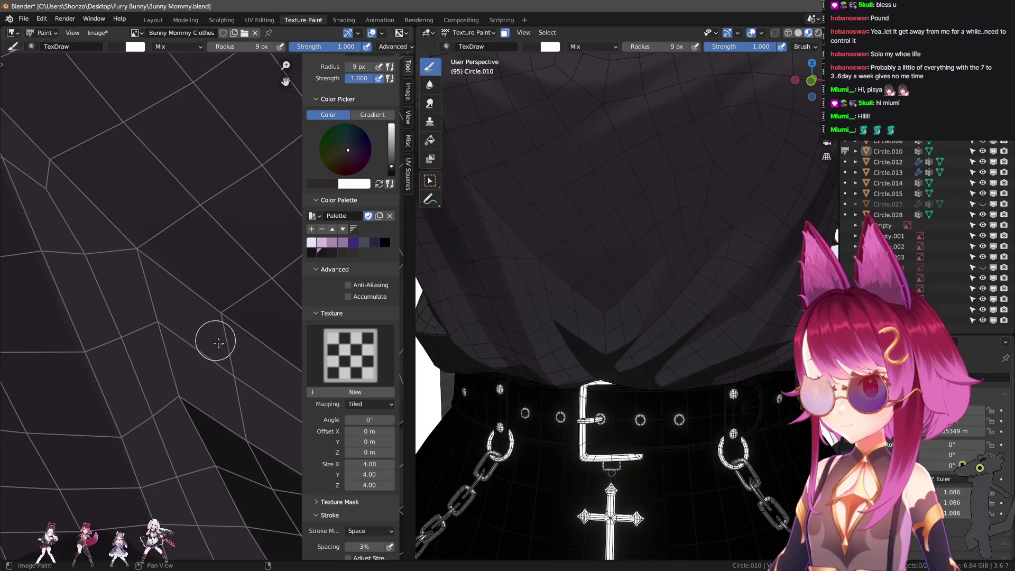
# - Paint a light streak along a shirt fold on the texture
pyautogui.scroll(1, 113, 304)
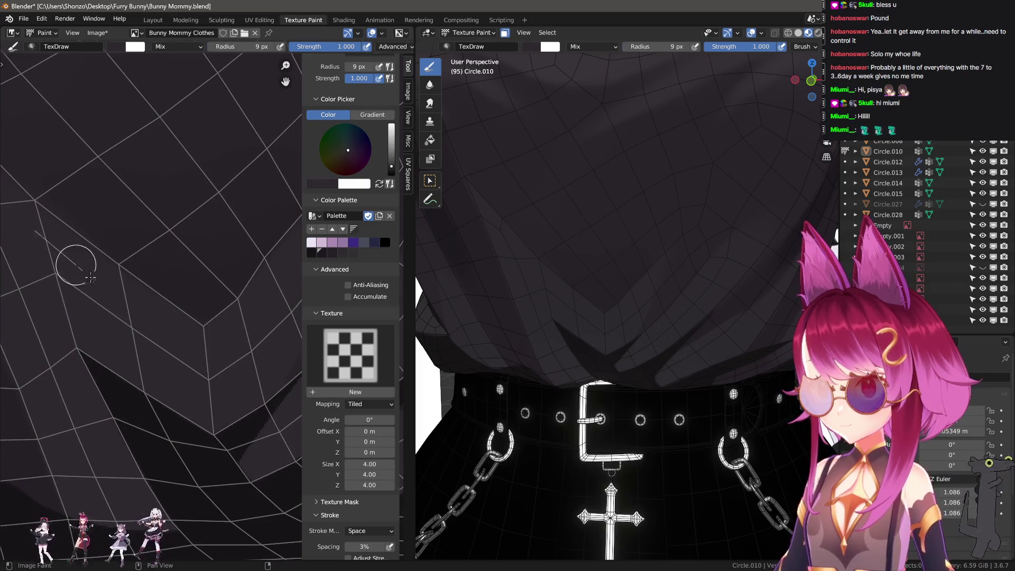
pyautogui.scroll(-1, 183, 352)
pyautogui.scroll(1, 66, 258)
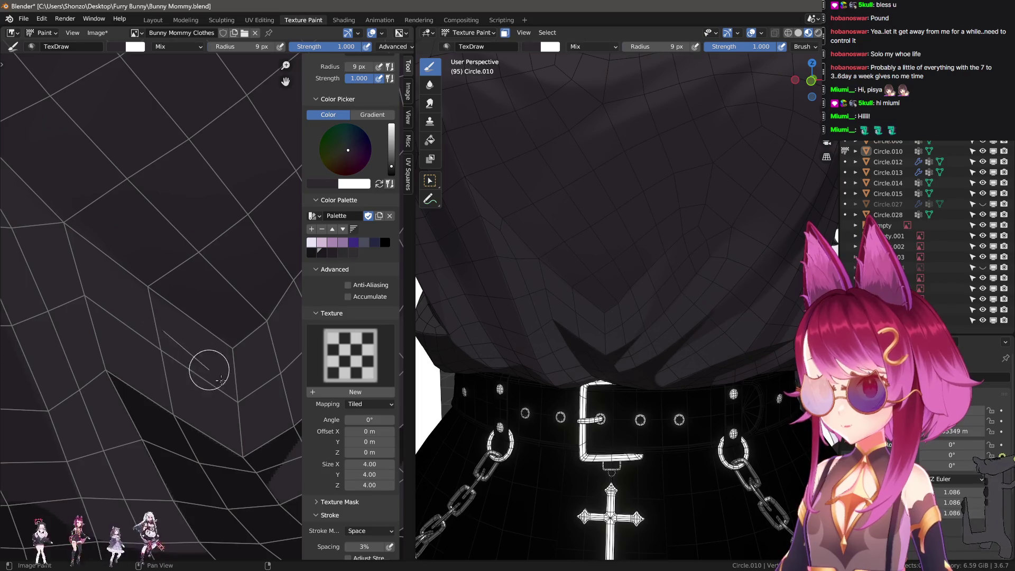
pyautogui.moveTo(137, 302); pyautogui.dragTo(234, 392)
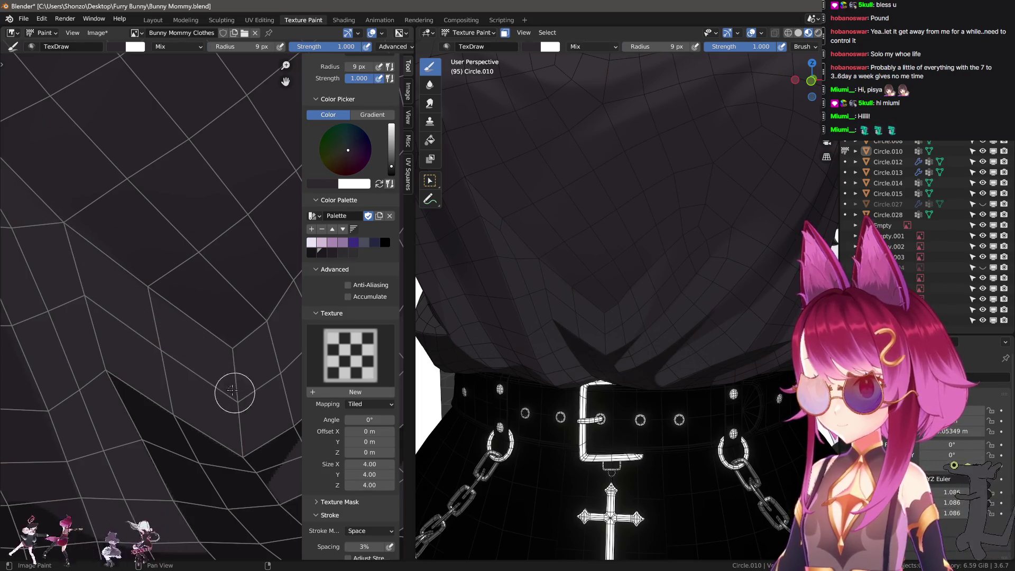
pyautogui.scroll(2, 227, 385)
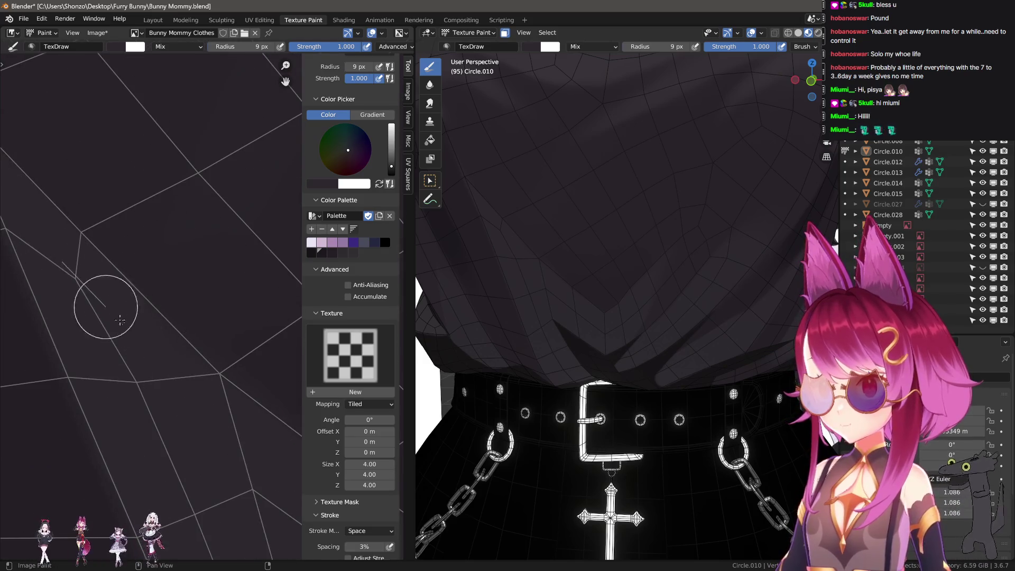
pyautogui.scroll(-2, 261, 476)
pyautogui.moveTo(261, 475)
pyautogui.mouseDown(button='middle')
pyautogui.moveTo(131, 402)
pyautogui.moveTo(154, 346)
pyautogui.mouseUp(button='middle')
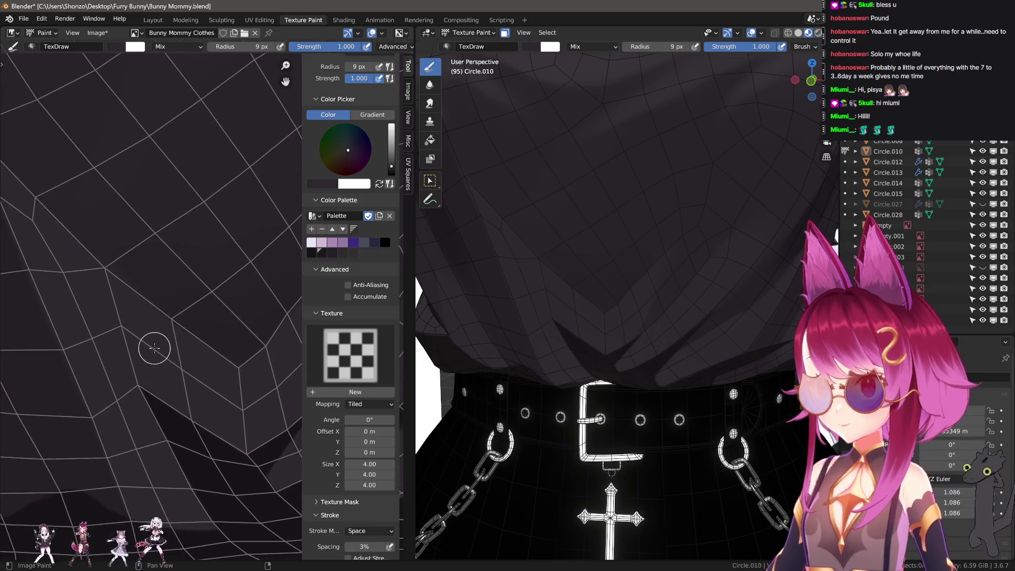
# - Switch to the Smear brush with a falloff preset, sized around 38 px
pyautogui.scroll(2, 159, 415)
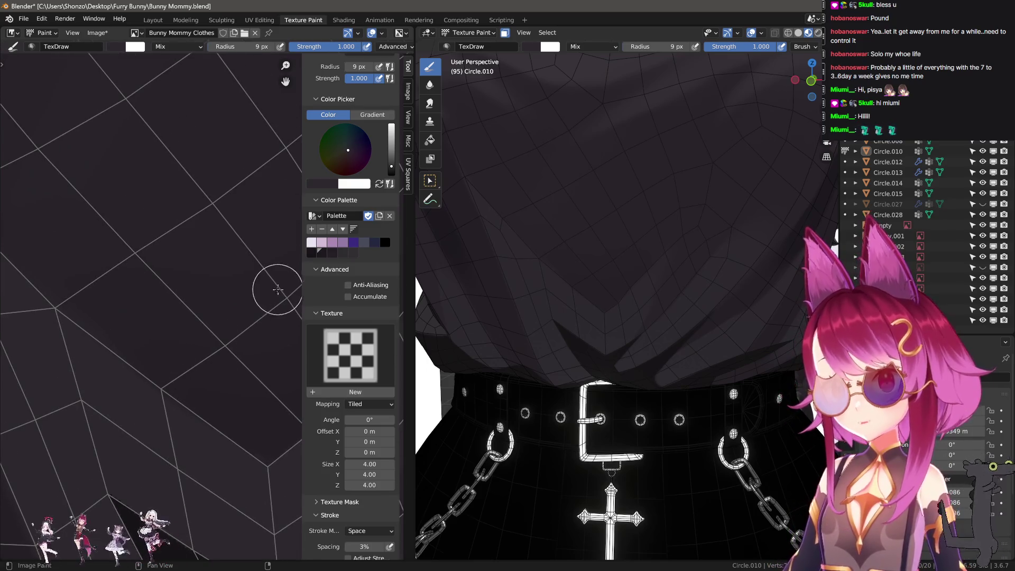
pyautogui.scroll(1, 220, 336)
pyautogui.press('s')
pyautogui.press('e')
pyautogui.click(153, 349)
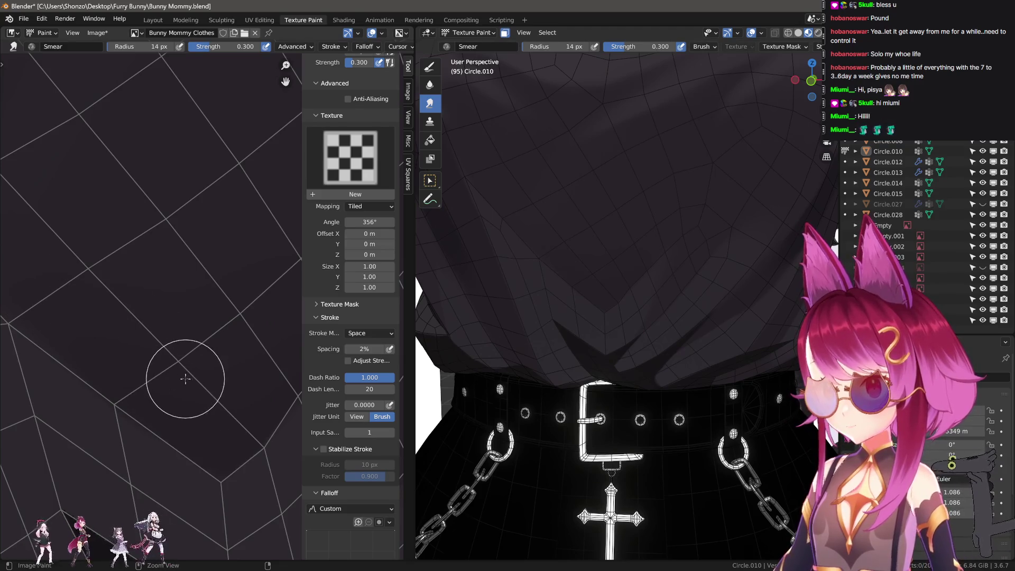
pyautogui.press(']')
pyautogui.press(']')
pyautogui.press(']')
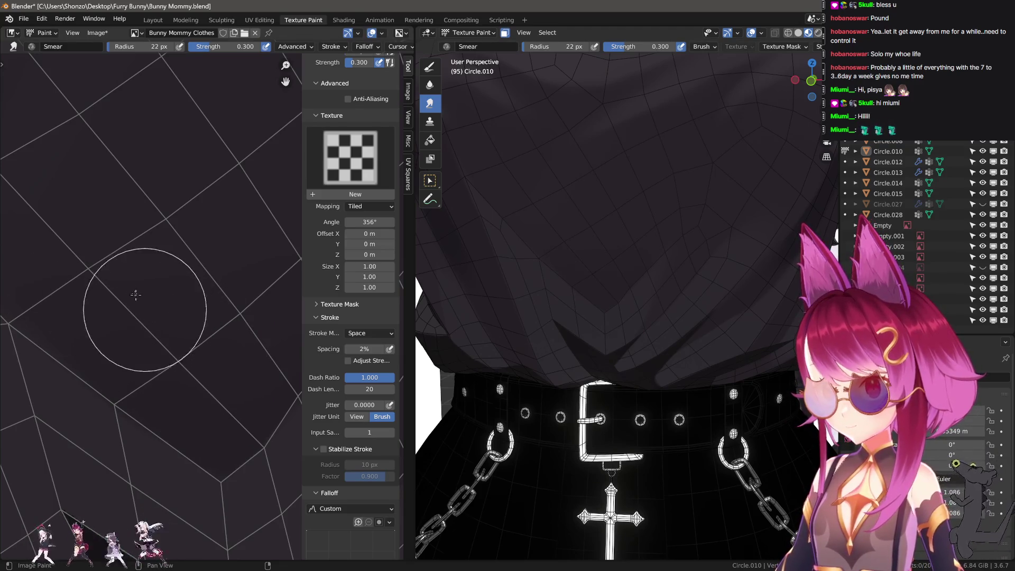
pyautogui.scroll(2, 175, 296)
pyautogui.press('[')
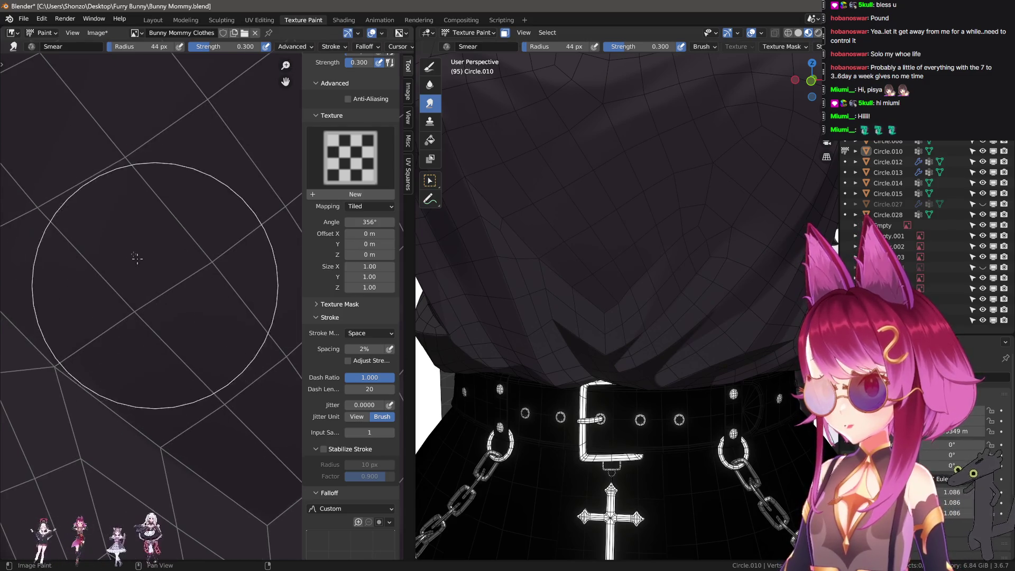
# - Resize the Smear brush to a 59 px radius while repositioning the texture view
pyautogui.moveTo(89, 248); pyautogui.dragTo(254, 340, button='middle')
pyautogui.press(']')
pyautogui.moveTo(254, 290); pyautogui.dragTo(191, 299, button='middle')
pyautogui.press('[')
pyautogui.press('[')
pyautogui.press('[')
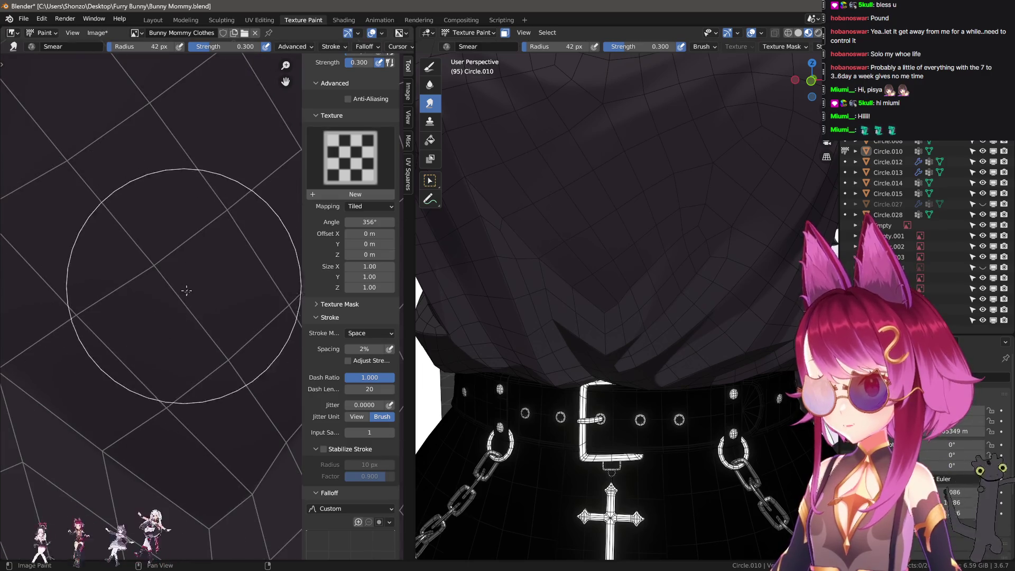
pyautogui.moveTo(186, 212); pyautogui.dragTo(114, 290, button='middle')
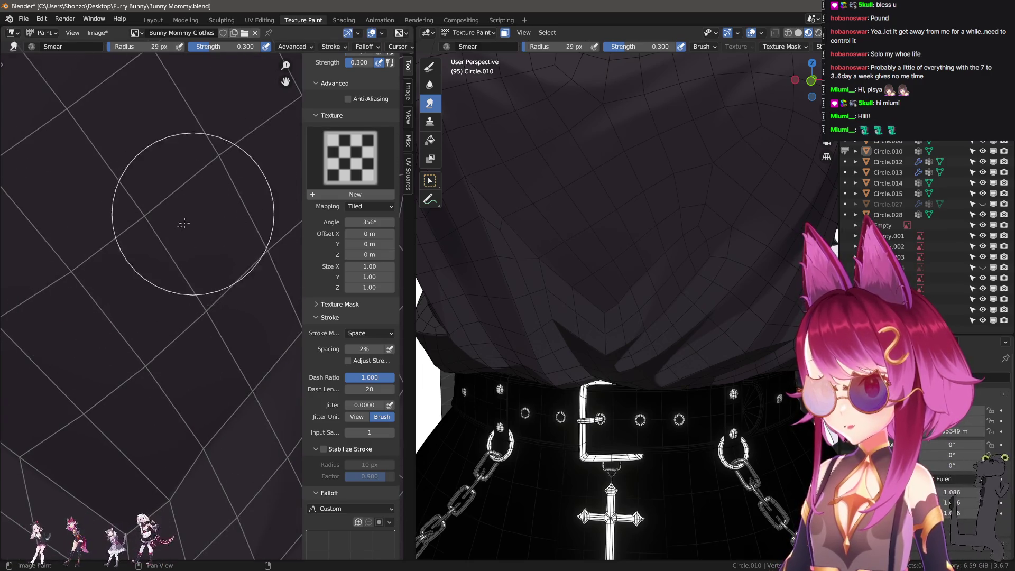
pyautogui.scroll(-3, 244, 166)
pyautogui.press('f')
pyautogui.click(227, 259)
pyautogui.moveTo(227, 259); pyautogui.dragTo(155, 342, button='middle')
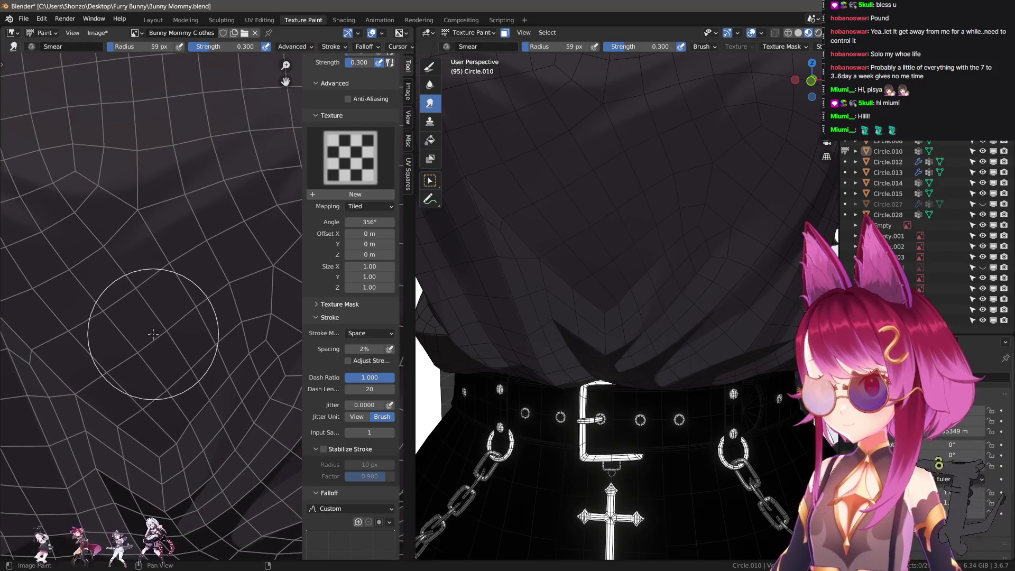
# - Toggle the wireframe overlay off via Quick Favorites, orbit out to view the whole shirt, then restore it
pyautogui.press('q')
pyautogui.click(696, 319)
pyautogui.scroll(-3, 696, 325)
pyautogui.moveTo(696, 325); pyautogui.dragTo(755, 397, button='middle')
pyautogui.press('q')
pyautogui.click(755, 393)
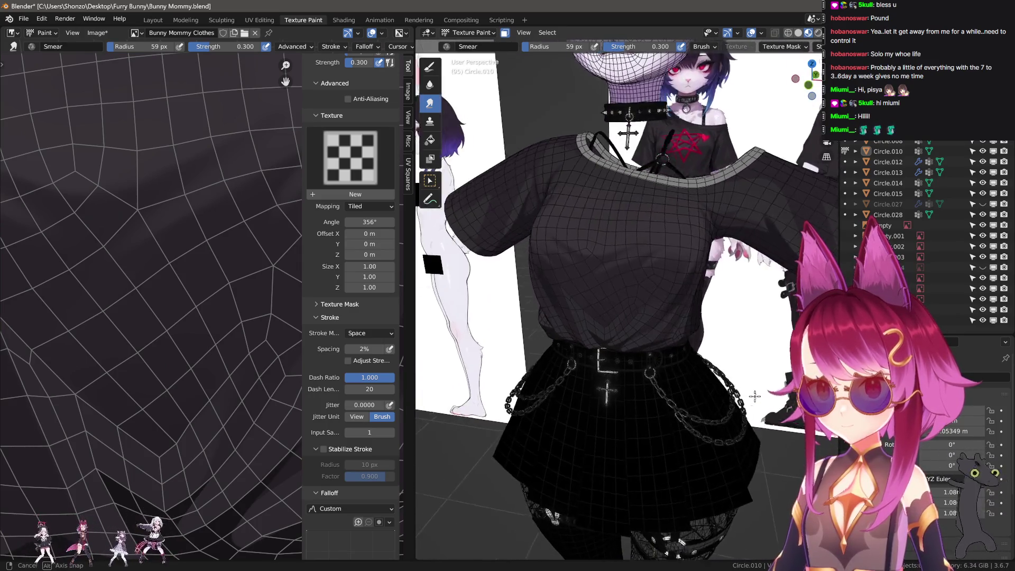
# - Orbit around the shirt folds and briefly check the mesh wireframe in Edit Mode
pyautogui.scroll(5, 692, 396)
pyautogui.scroll(1, 661, 401)
pyautogui.moveTo(657, 400)
pyautogui.mouseDown(button='middle')
pyautogui.moveTo(680, 374)
pyautogui.moveTo(638, 341)
pyautogui.mouseUp(button='middle')
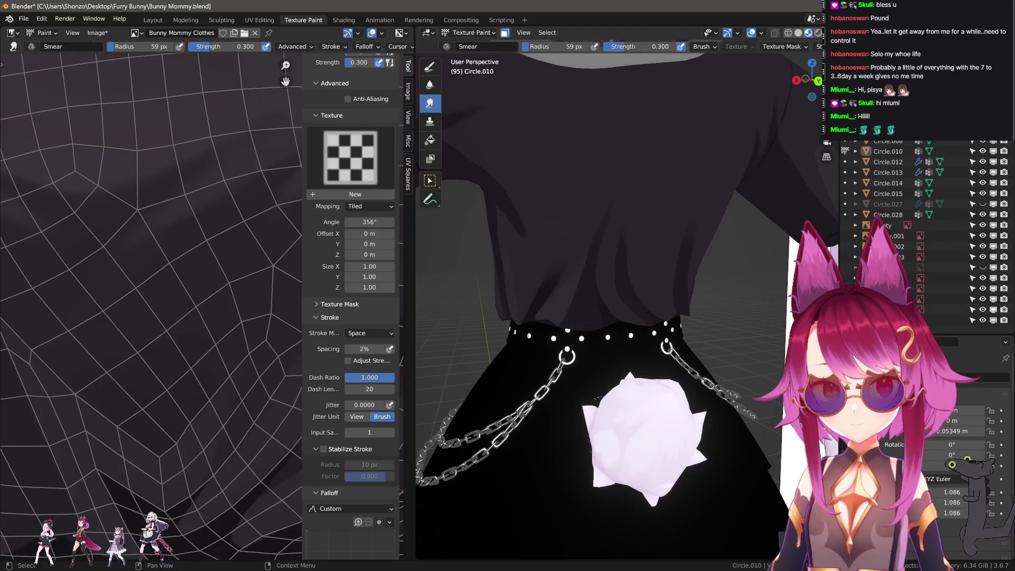
pyautogui.moveTo(481, 305); pyautogui.dragTo(683, 306, button='middle')
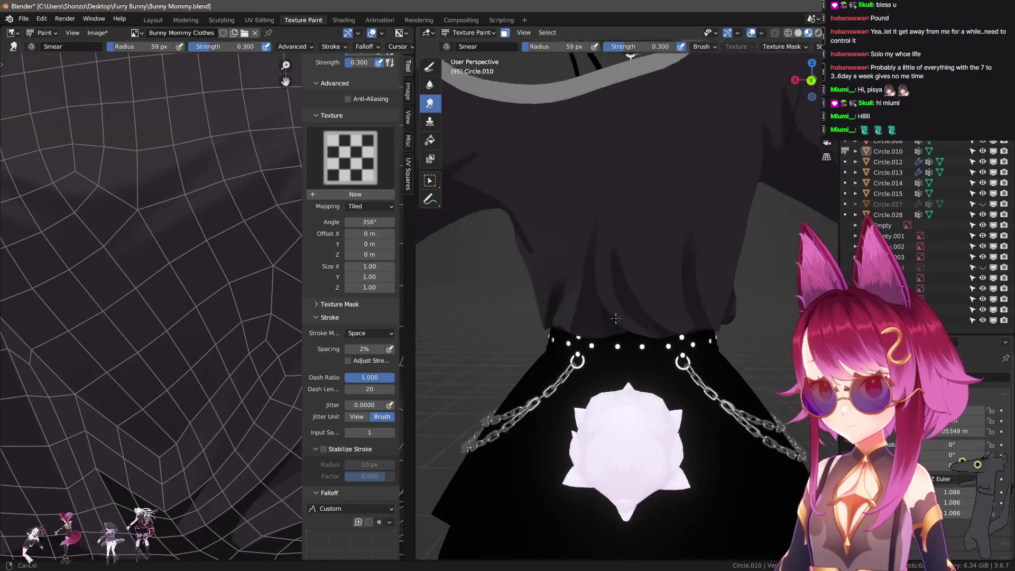
pyautogui.scroll(5, 608, 317)
pyautogui.press('Tab')
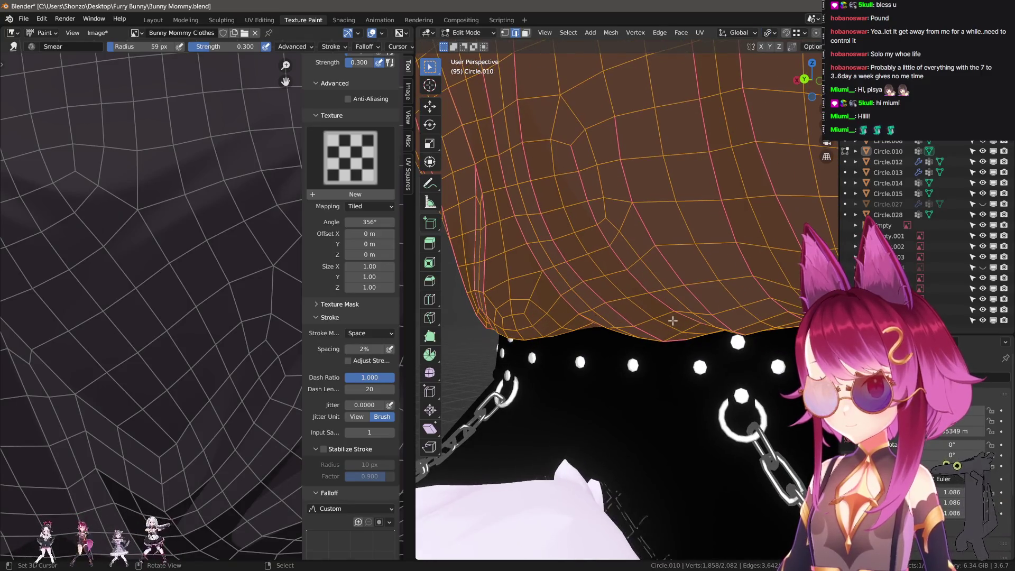
pyautogui.press('Tab')
pyautogui.moveTo(650, 316)
pyautogui.mouseDown(button='middle')
pyautogui.moveTo(666, 299)
pyautogui.moveTo(709, 345)
pyautogui.moveTo(553, 363)
pyautogui.mouseUp(button='middle')
pyautogui.scroll(-3, 296, 330)
# - Hide the brush-settings sidebar beside the texture image and recheck the mesh edges
pyautogui.moveTo(306, 328)
pyautogui.mouseDown(button='middle')
pyautogui.moveTo(226, 351)
pyautogui.moveTo(260, 294)
pyautogui.mouseUp(button='middle')
pyautogui.press('n')
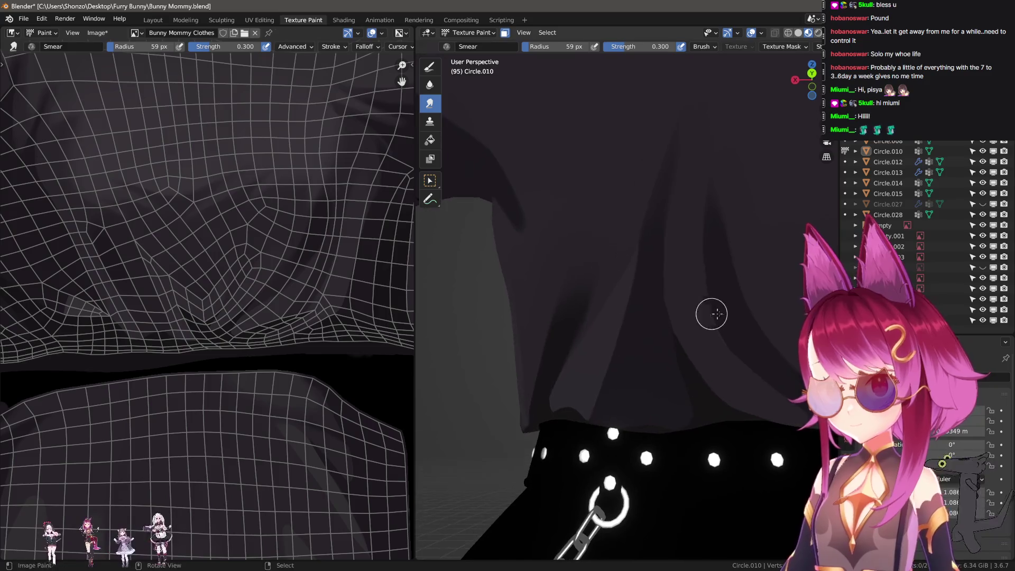
pyautogui.scroll(2, 612, 324)
pyautogui.press('Tab')
pyautogui.scroll(2, 587, 381)
pyautogui.moveTo(587, 380); pyautogui.dragTo(548, 327, button='middle')
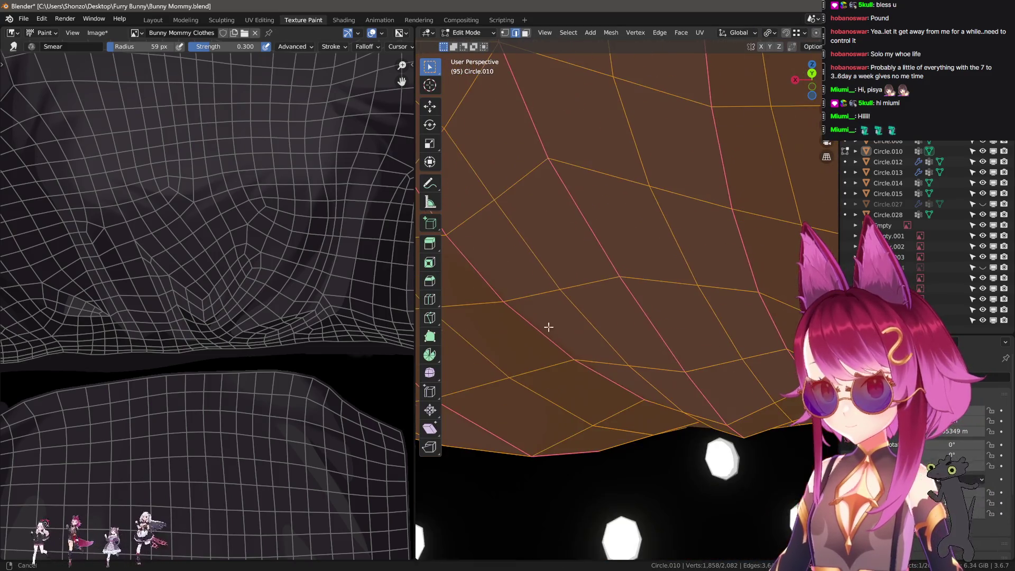
pyautogui.press('Tab')
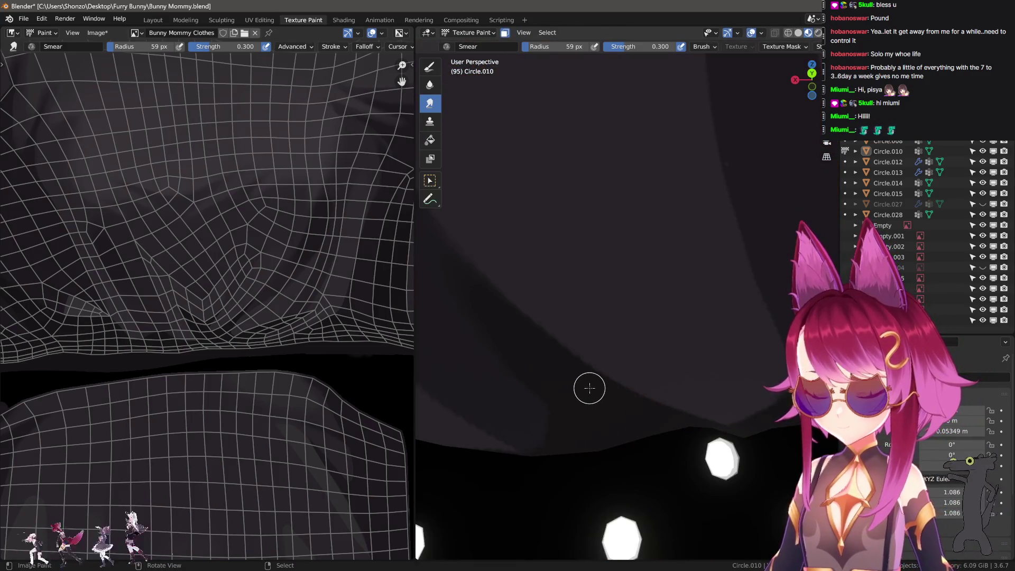
# - Return to the TexDraw brush as a white Mix draw at 9 px, 1.000 strength
pyautogui.moveTo(589, 388); pyautogui.dragTo(613, 414, button='middle')
pyautogui.press('Tab')
pyautogui.press('Tab')
pyautogui.press(']')
pyautogui.press(']')
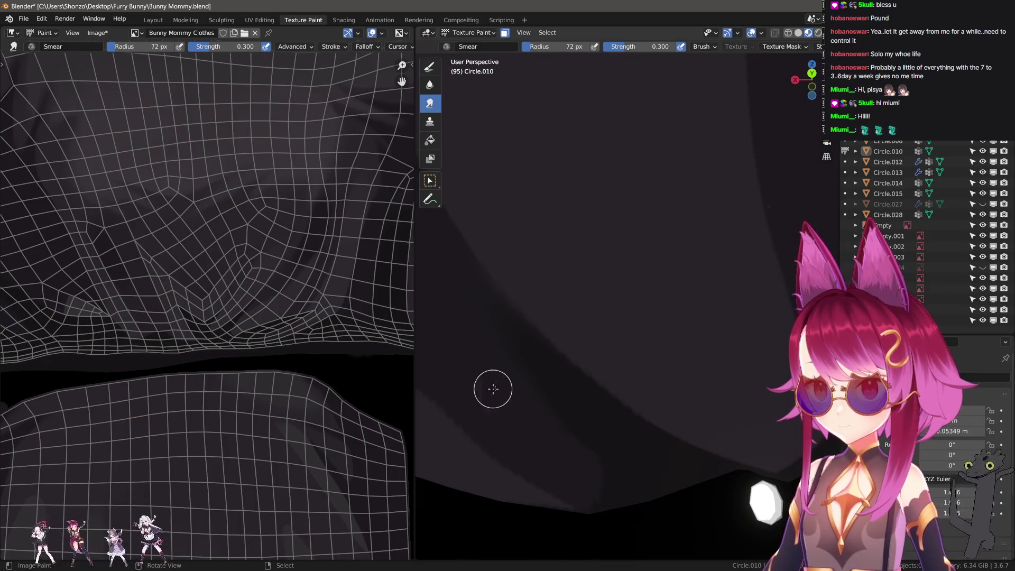
pyautogui.rightClick(493, 389)
pyautogui.press('Tab')
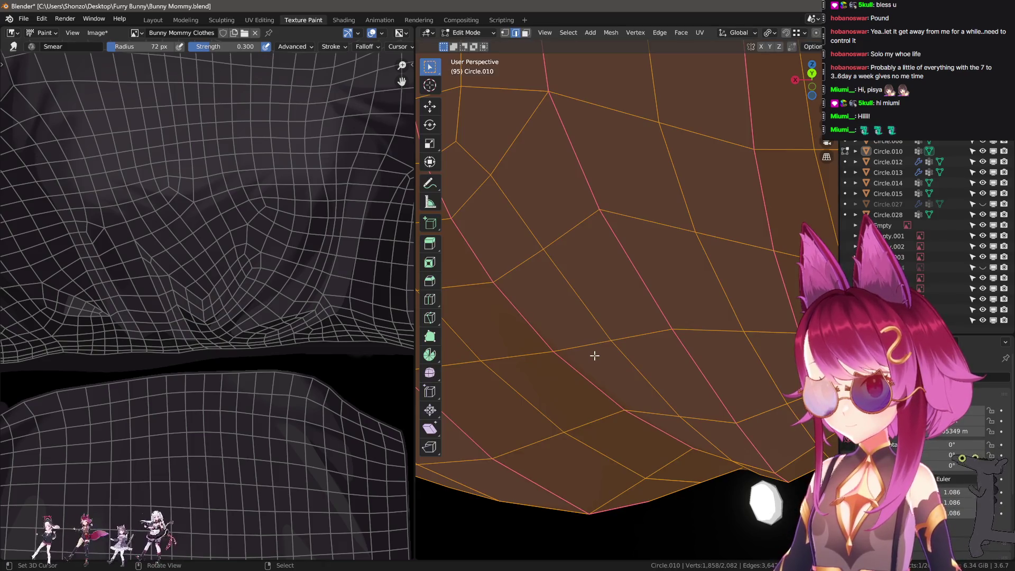
pyautogui.press('Tab')
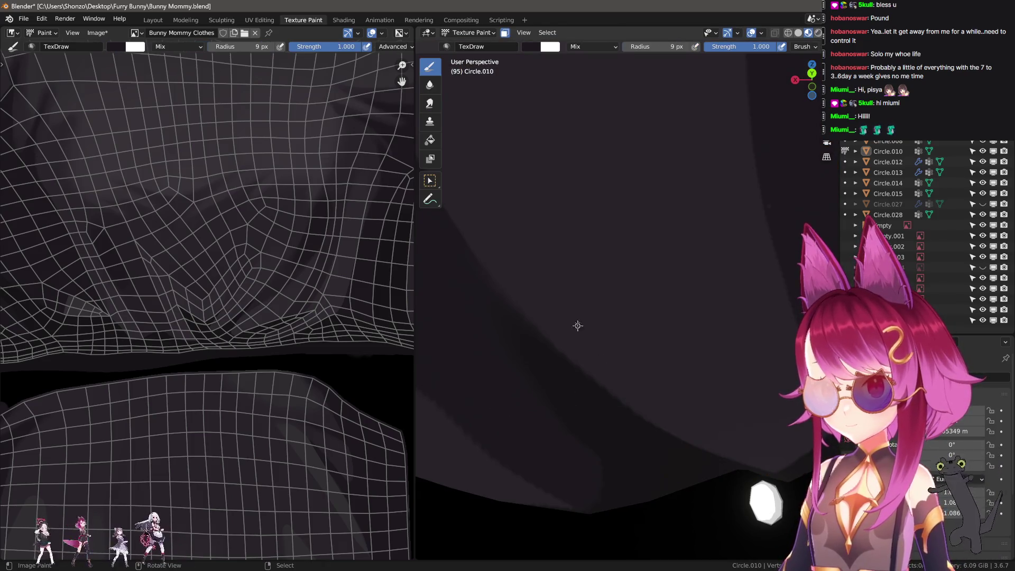
# - Paint a dark diagonal streak down the fabric with the mesh wireframe shown
pyautogui.press('Tab')
pyautogui.press('Tab')
pyautogui.moveTo(546, 125)
pyautogui.mouseDown()
pyautogui.moveTo(671, 389)
pyautogui.moveTo(698, 424)
pyautogui.mouseUp()
pyautogui.press('Tab')
pyautogui.press('Tab')
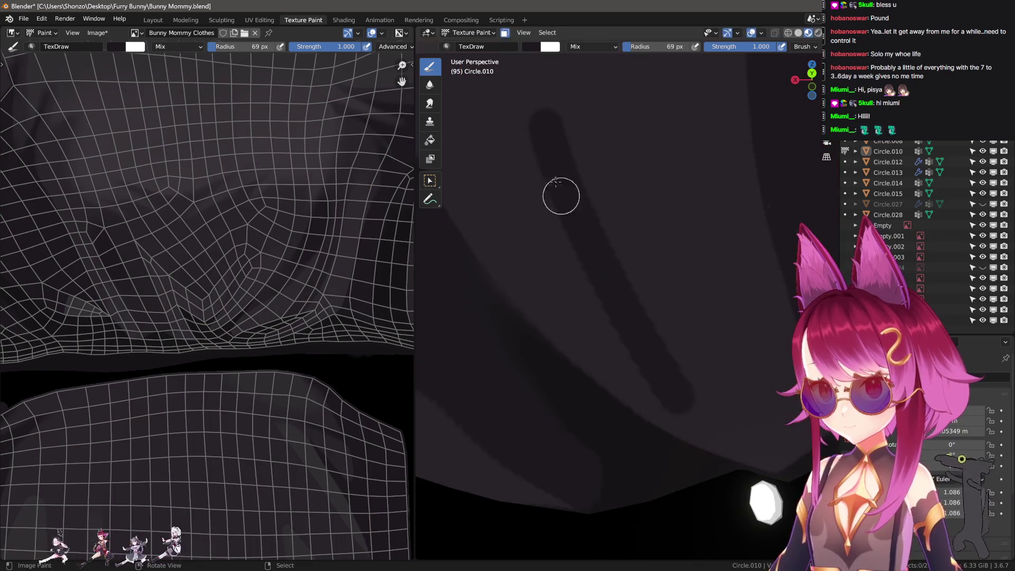
pyautogui.rightClick(721, 437)
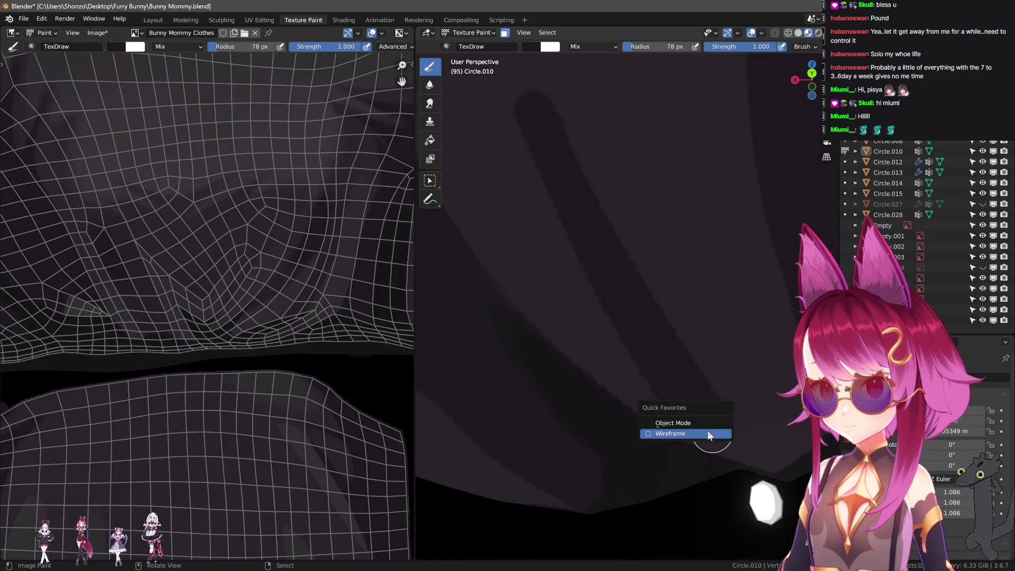
pyautogui.click(716, 437)
pyautogui.moveTo(549, 142)
pyautogui.mouseDown()
pyautogui.moveTo(628, 318)
pyautogui.moveTo(688, 412)
pyautogui.mouseUp()
pyautogui.keyDown('ctrl'); pyautogui.moveTo(729, 476); pyautogui.dragTo(671, 404, button='middle'); pyautogui.keyUp('ctrl')
# - Set the brush blending to Darken and paint several dark diagonal streaks
pyautogui.rightClick(671, 405)
pyautogui.click(604, 367)
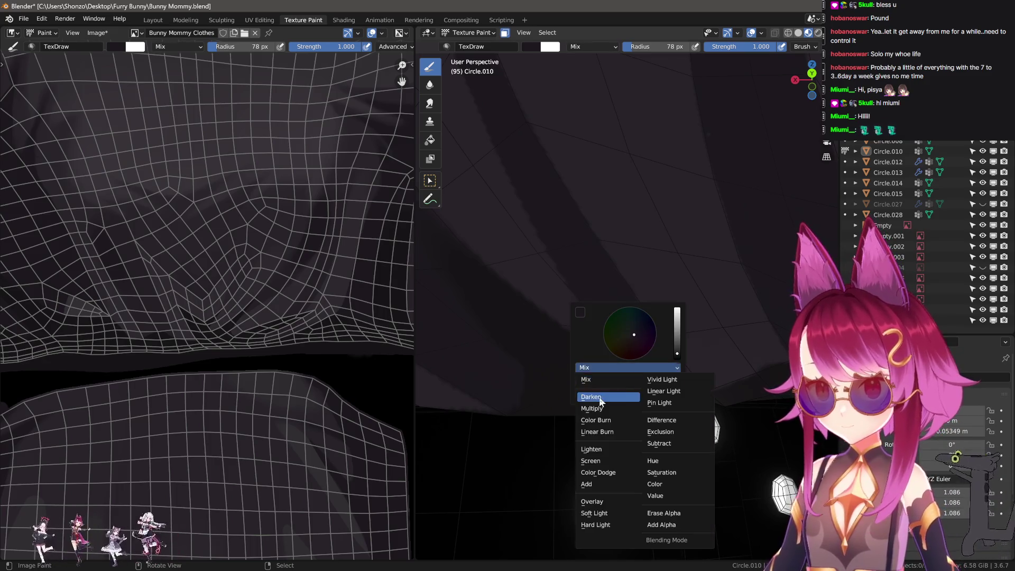
pyautogui.click(601, 403)
pyautogui.moveTo(601, 403); pyautogui.dragTo(679, 377, button='middle')
pyautogui.moveTo(601, 206); pyautogui.dragTo(698, 331)
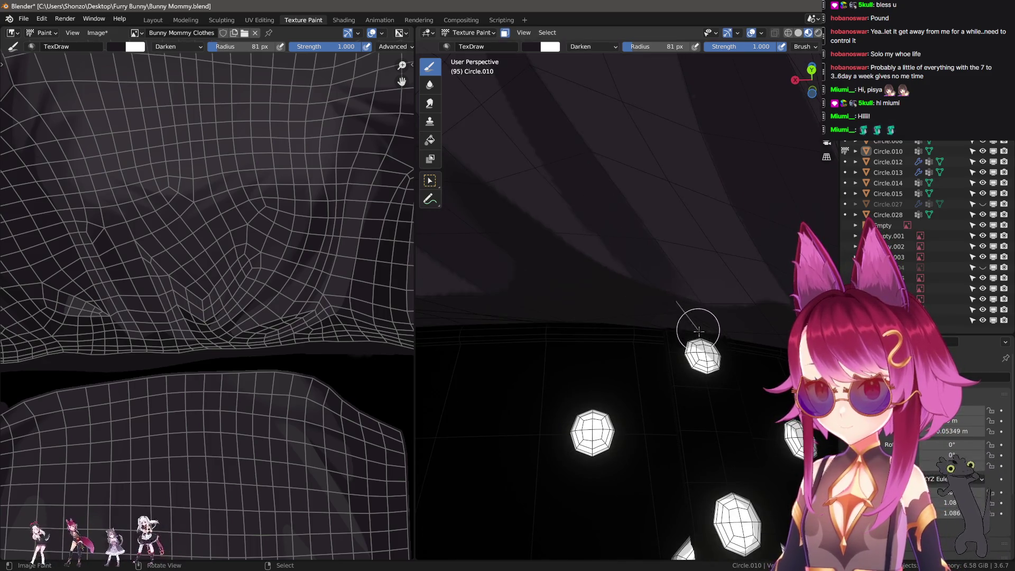
pyautogui.moveTo(620, 275); pyautogui.dragTo(530, 129)
pyautogui.scroll(5, 566, 222)
pyautogui.moveTo(735, 470); pyautogui.dragTo(606, 221)
# - Paint darker strokes along the fold, undoing a bad one, then shrink the brush to 74 px
pyautogui.moveTo(610, 168); pyautogui.dragTo(639, 302)
pyautogui.hotkey('ctrl', 'z')
pyautogui.moveTo(614, 183); pyautogui.dragTo(662, 327)
pyautogui.moveTo(620, 199); pyautogui.dragTo(661, 374)
pyautogui.keyDown('shift'); pyautogui.moveTo(755, 534); pyautogui.dragTo(704, 381, button='middle'); pyautogui.keyUp('shift')
pyautogui.moveTo(667, 316); pyautogui.dragTo(736, 433)
pyautogui.keyDown('shift'); pyautogui.moveTo(725, 389); pyautogui.dragTo(707, 398, button='middle'); pyautogui.keyUp('shift')
pyautogui.press('f')
pyautogui.click(647, 415)
# - Switch brush blending back to Mix and extend the shadow stroke over the dark blob
pyautogui.moveTo(603, 277); pyautogui.dragTo(579, 92)
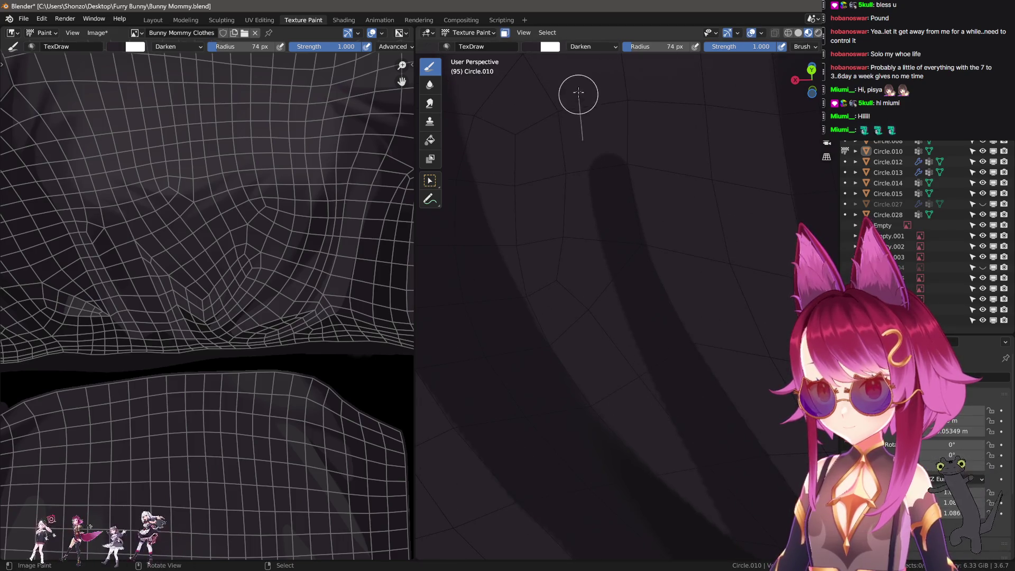
pyautogui.rightClick(584, 273)
pyautogui.click(512, 249)
pyautogui.click(544, 259)
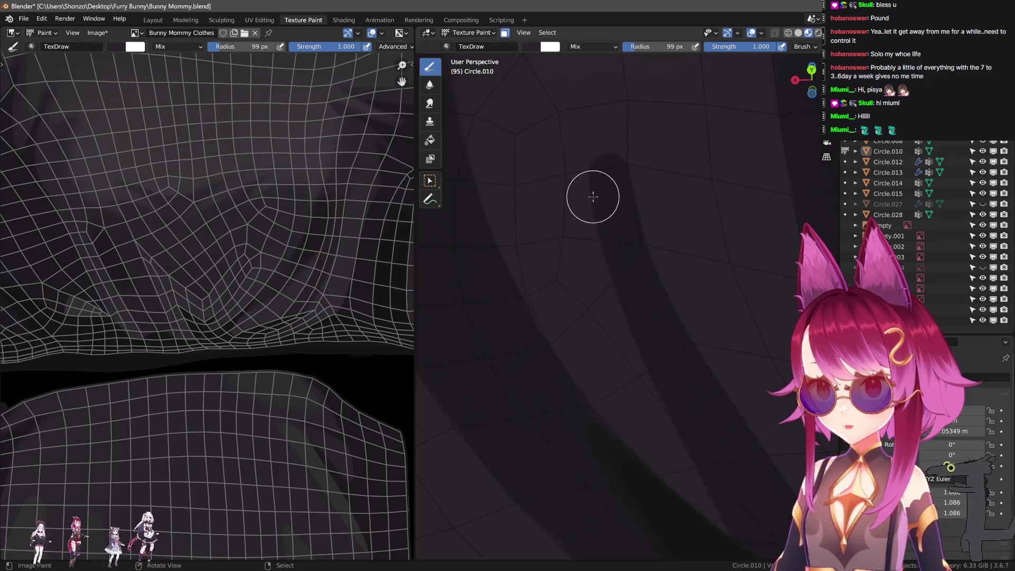
pyautogui.moveTo(664, 170)
pyautogui.mouseDown()
pyautogui.moveTo(544, 167)
pyautogui.moveTo(582, 208)
pyautogui.moveTo(600, 340)
pyautogui.moveTo(635, 391)
pyautogui.moveTo(594, 261)
pyautogui.moveTo(578, 158)
pyautogui.moveTo(642, 395)
pyautogui.moveTo(568, 129)
pyautogui.mouseUp()
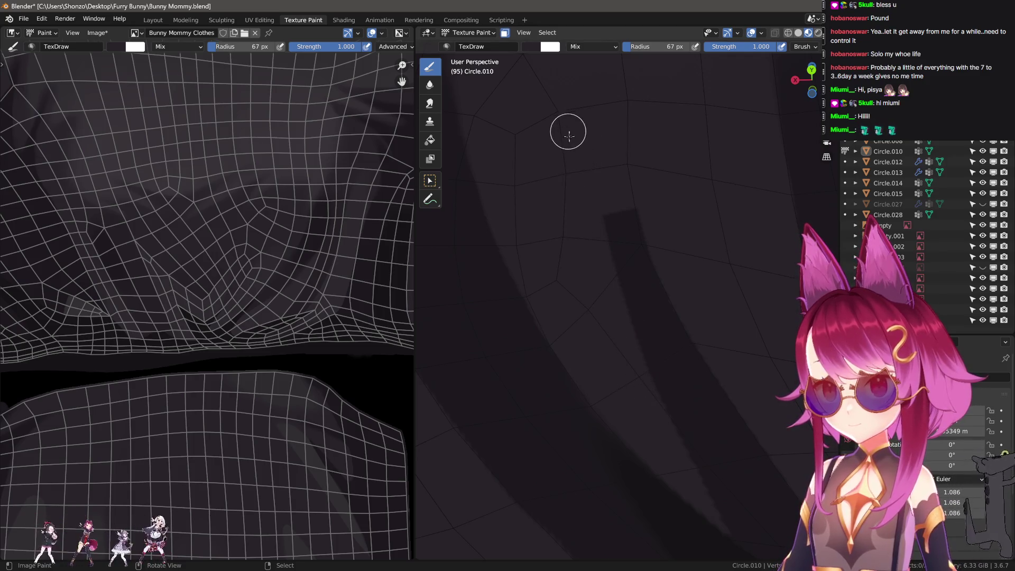
pyautogui.scroll(-2, 154, 344)
pyautogui.moveTo(154, 344); pyautogui.dragTo(243, 357, button='middle')
pyautogui.scroll(2, 243, 357)
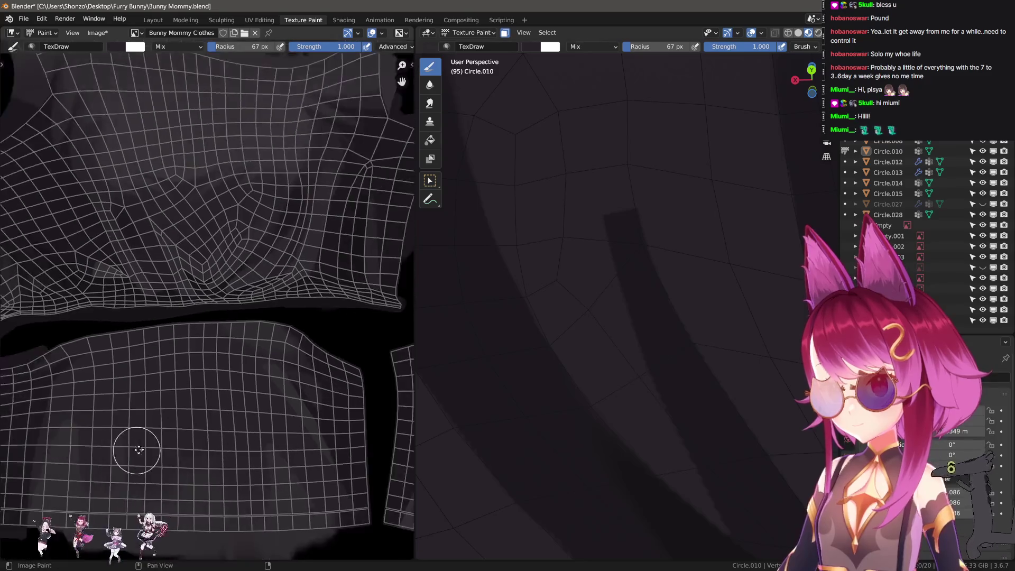
pyautogui.scroll(4, 295, 419)
pyautogui.scroll(1, 227, 431)
# - Return to the drawing brush, sample a colour from the fabric, and set radius to 57 px
pyautogui.press('s')
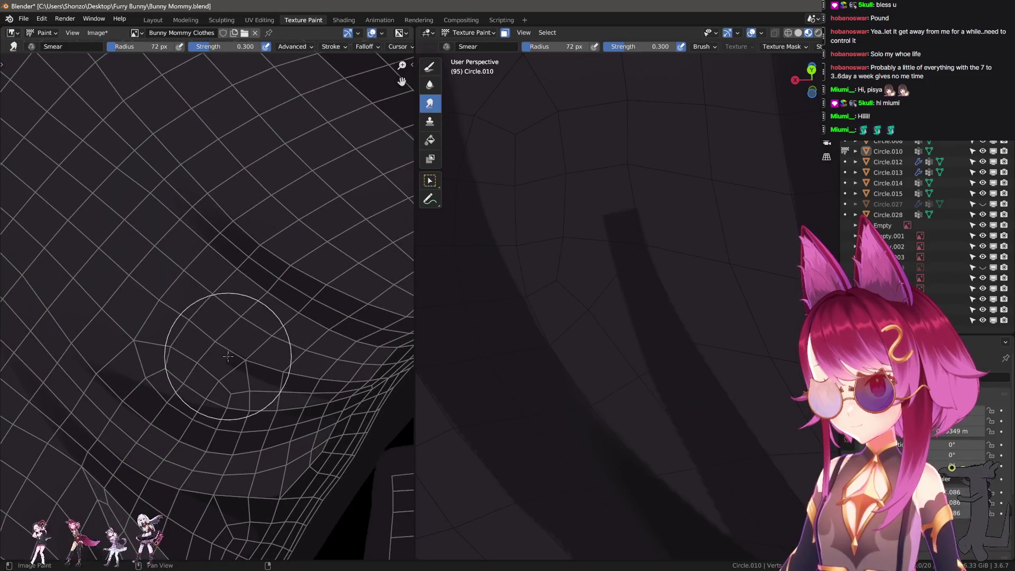
pyautogui.scroll(1, 181, 453)
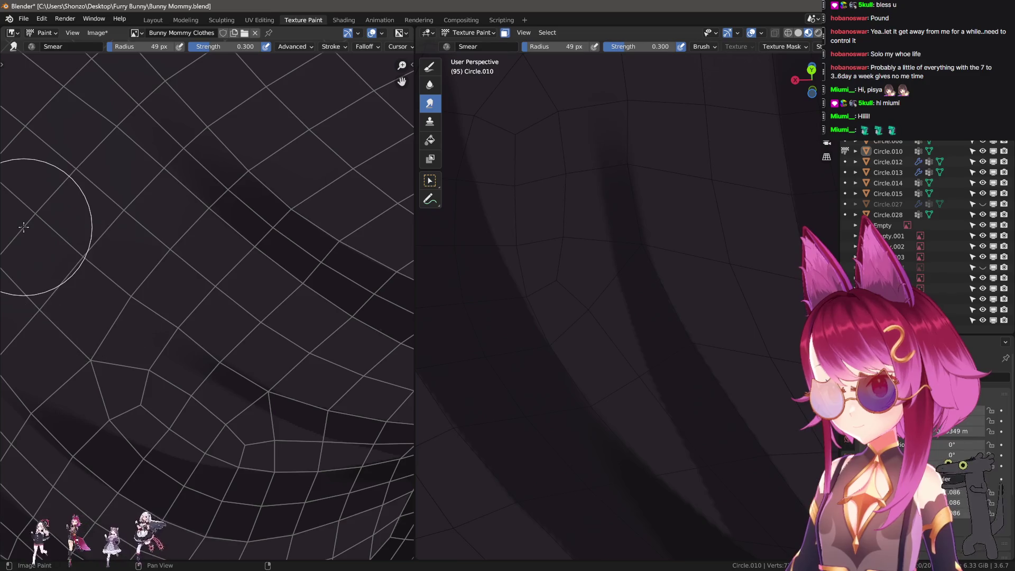
pyautogui.moveTo(727, 323); pyautogui.dragTo(697, 381, button='middle')
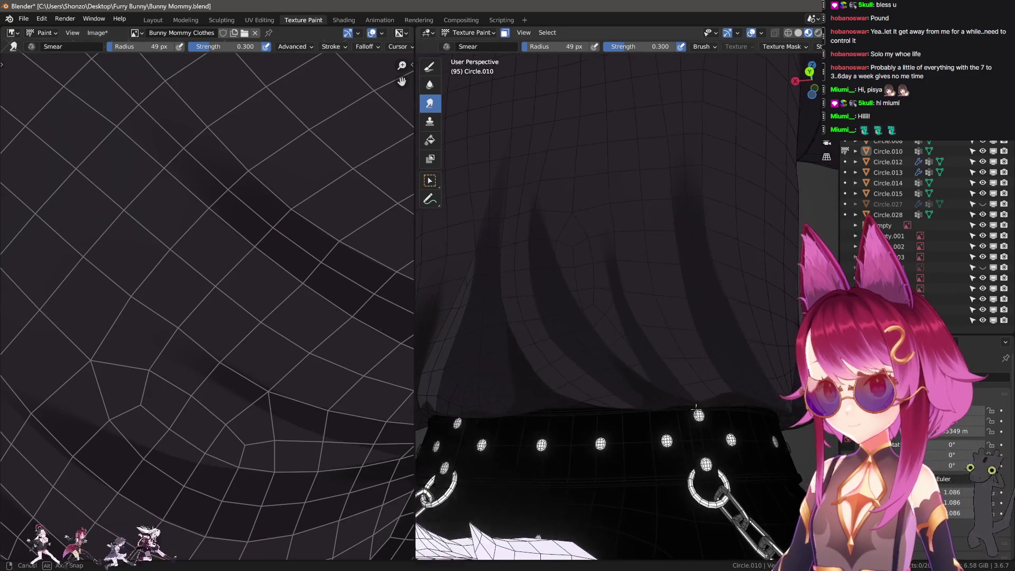
pyautogui.moveTo(716, 433)
pyautogui.mouseDown(button='middle')
pyautogui.moveTo(642, 370)
pyautogui.moveTo(603, 357)
pyautogui.moveTo(644, 394)
pyautogui.mouseUp(button='middle')
pyautogui.press('d')
pyautogui.press('s')
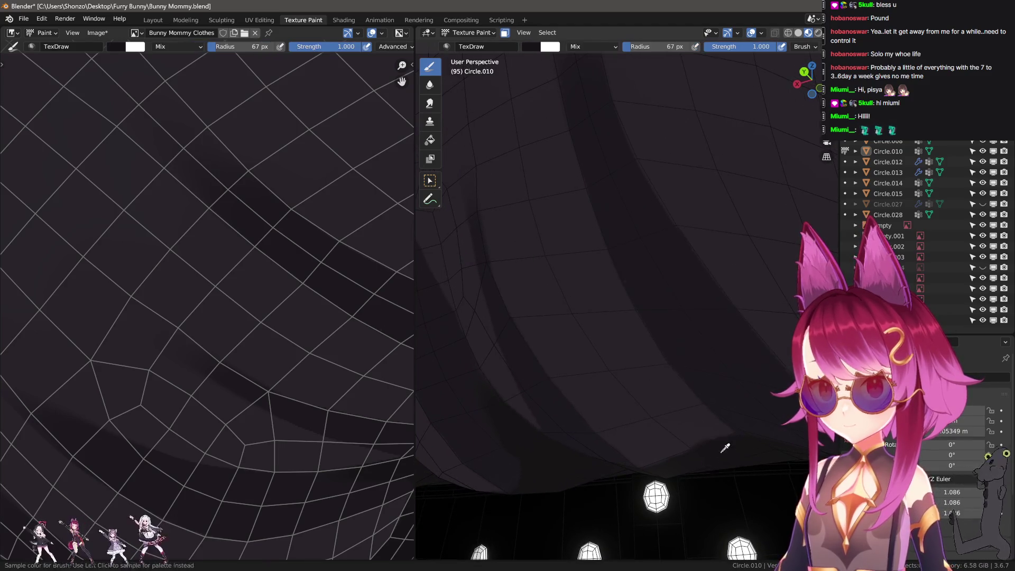
pyautogui.press('f')
pyautogui.click(725, 436)
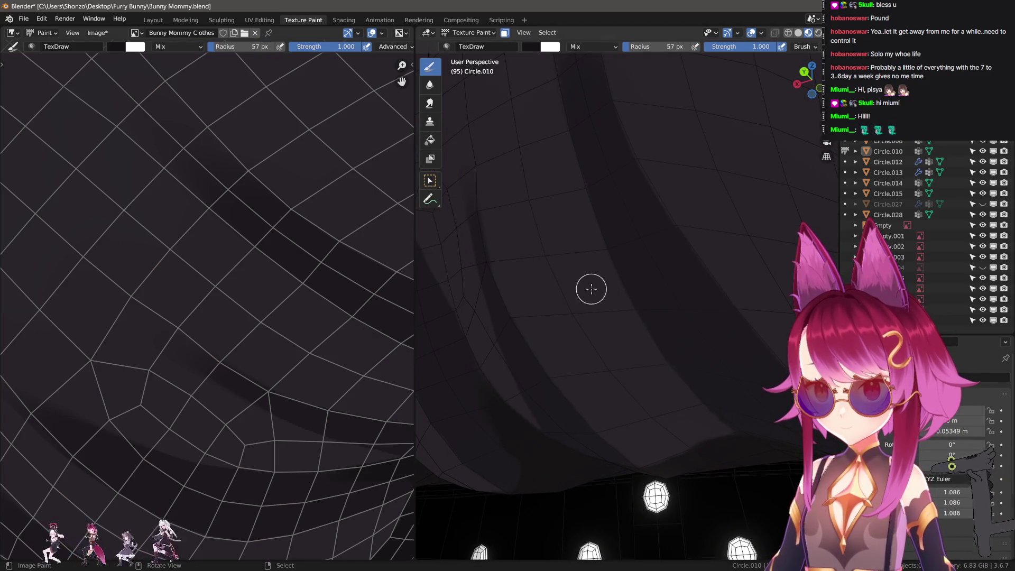
# - Paint dark diagonal streaks toward the fabric's lower edge, undoing unwanted strokes
pyautogui.moveTo(585, 239)
pyautogui.mouseDown()
pyautogui.moveTo(630, 329)
pyautogui.moveTo(736, 455)
pyautogui.moveTo(736, 432)
pyautogui.mouseUp()
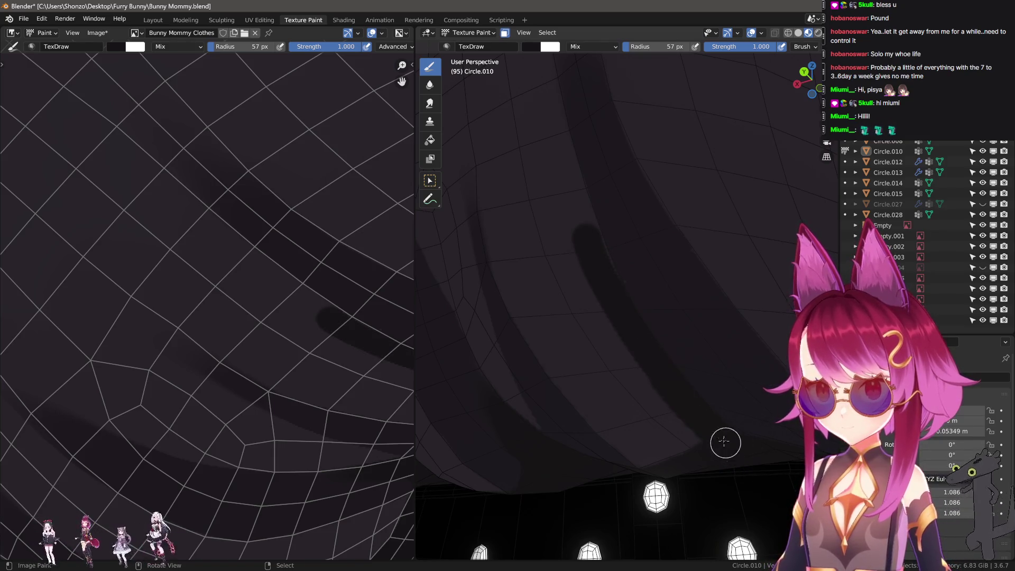
pyautogui.scroll(3, 669, 400)
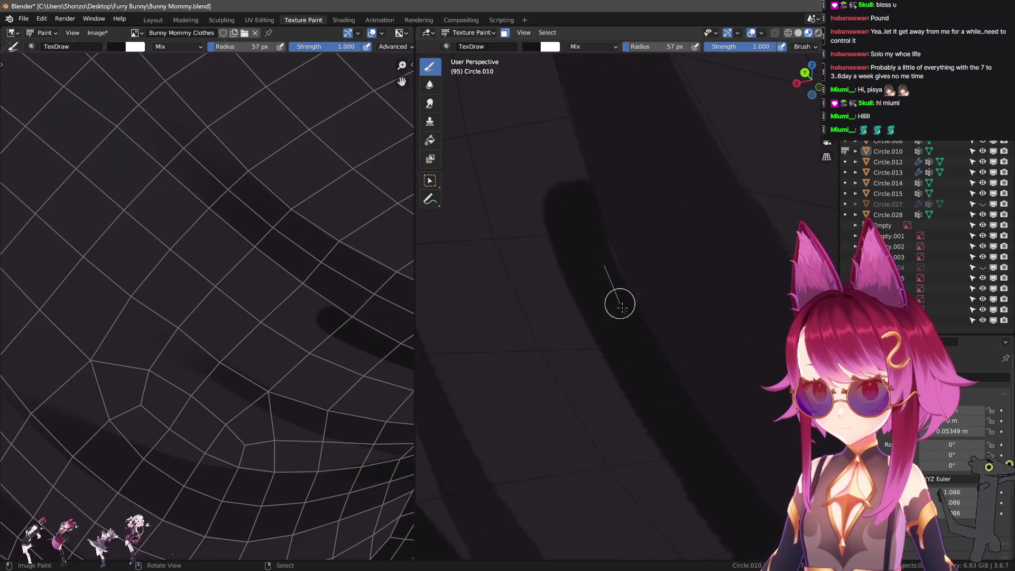
pyautogui.moveTo(524, 201)
pyautogui.mouseDown(button='middle')
pyautogui.moveTo(649, 256)
pyautogui.moveTo(620, 175)
pyautogui.mouseUp(button='middle')
pyautogui.moveTo(647, 258)
pyautogui.mouseDown()
pyautogui.moveTo(693, 401)
pyautogui.moveTo(693, 355)
pyautogui.mouseUp()
pyautogui.hotkey('ctrl', 'z')
pyautogui.press('f')
pyautogui.click(635, 185)
pyautogui.moveTo(634, 209)
pyautogui.mouseDown()
pyautogui.moveTo(736, 386)
pyautogui.moveTo(721, 350)
pyautogui.mouseUp()
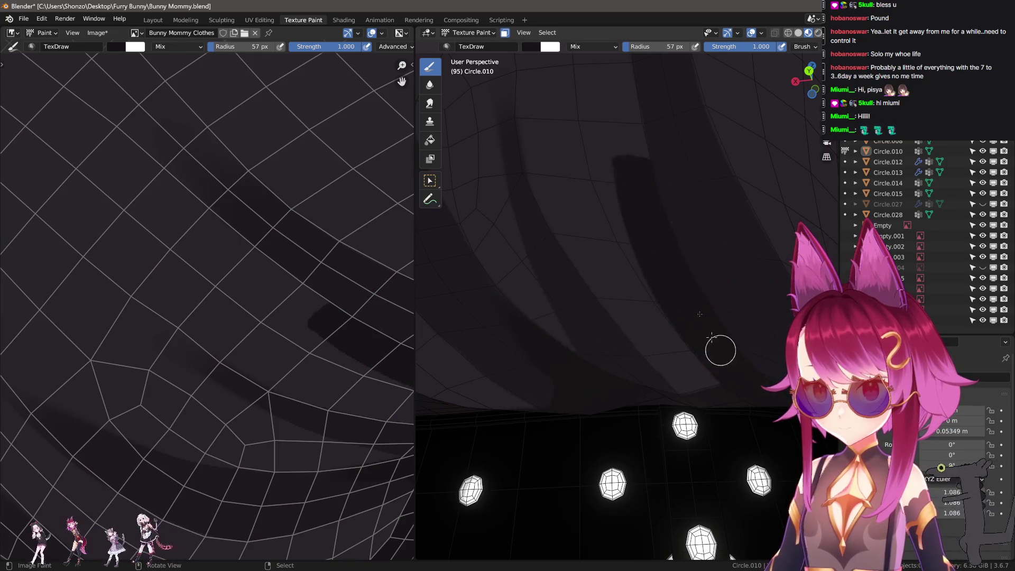
pyautogui.hotkey('ctrl', 'z')
# - Paint another dark streak at 46 px, then resize the brush to 59 px and switch to smear
pyautogui.press('f')
pyautogui.click(634, 190)
pyautogui.moveTo(627, 175); pyautogui.dragTo(698, 419)
pyautogui.press('f')
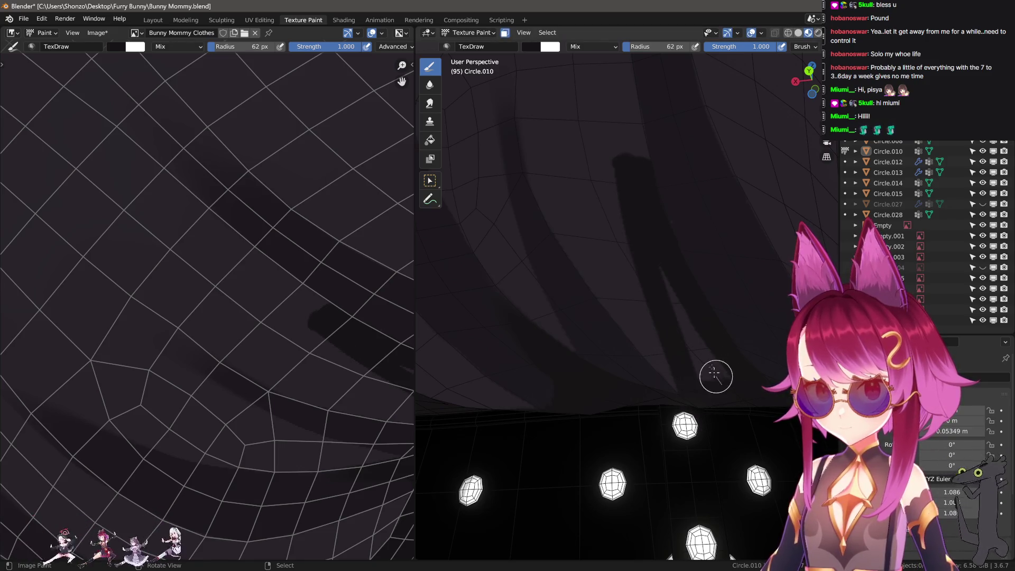
pyautogui.click(697, 351)
pyautogui.moveTo(686, 287)
pyautogui.mouseDown(button='middle')
pyautogui.moveTo(671, 351)
pyautogui.moveTo(650, 381)
pyautogui.mouseUp(button='middle')
pyautogui.press('f')
pyautogui.click(612, 359)
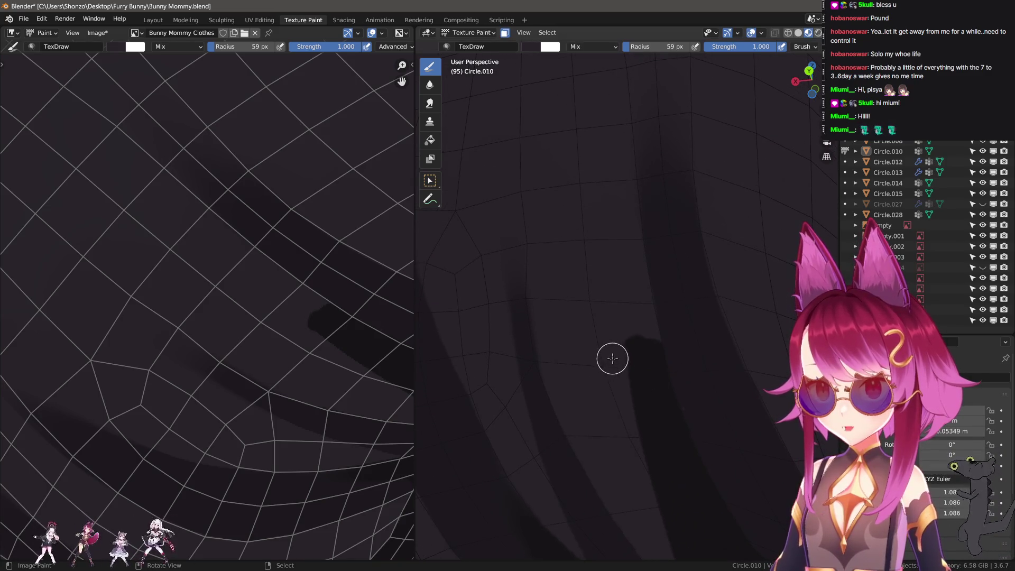
pyautogui.scroll(-5, 141, 226)
pyautogui.press('3')
pyautogui.scroll(8, 222, 414)
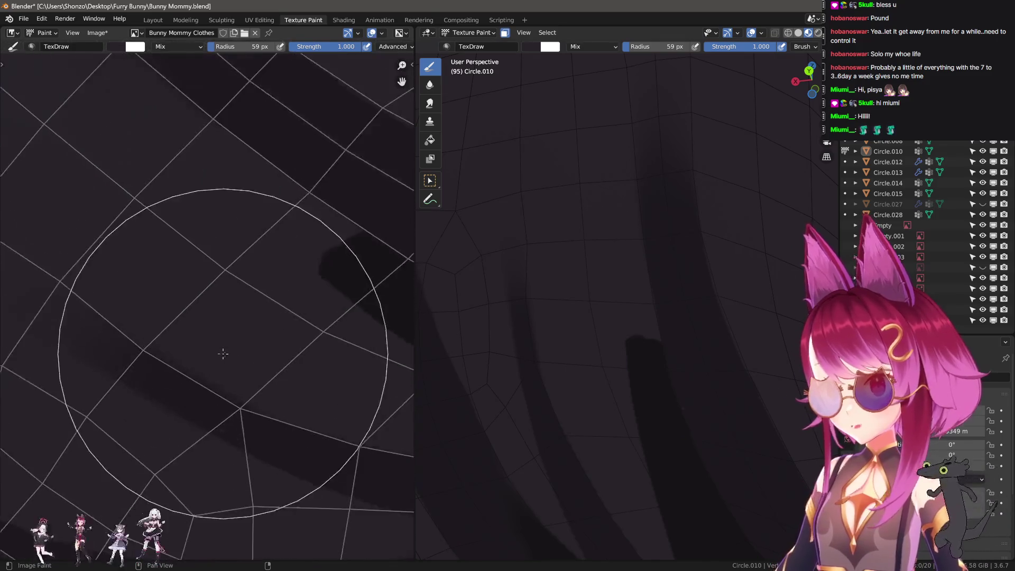
# - Smear the dark blob's left edge at 36 px, then resize the brush through 43, 54 and 47 px
pyautogui.press('f')
pyautogui.click(118, 349)
pyautogui.moveTo(118, 349); pyautogui.dragTo(177, 363)
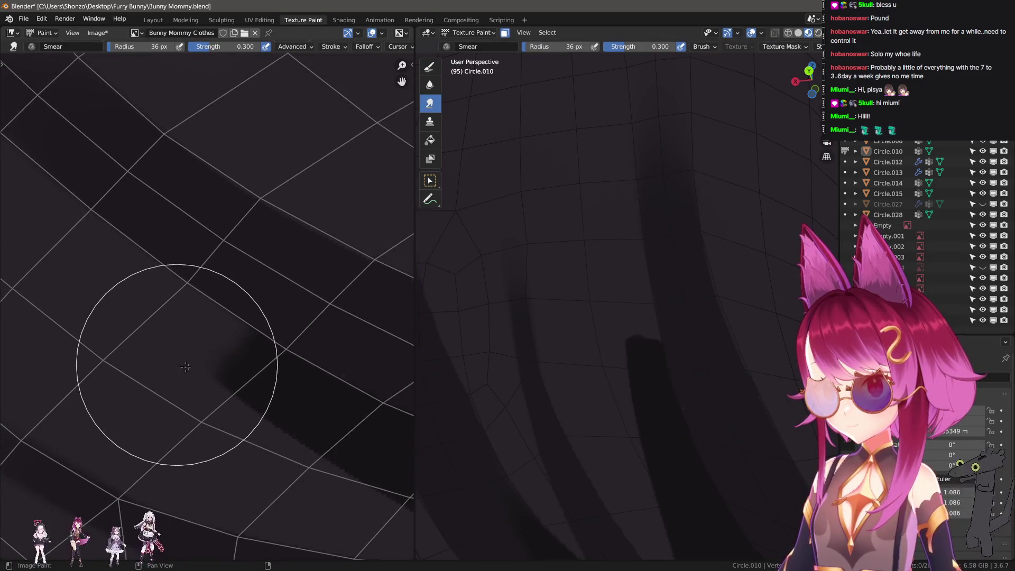
pyautogui.press('f')
pyautogui.click(95, 233)
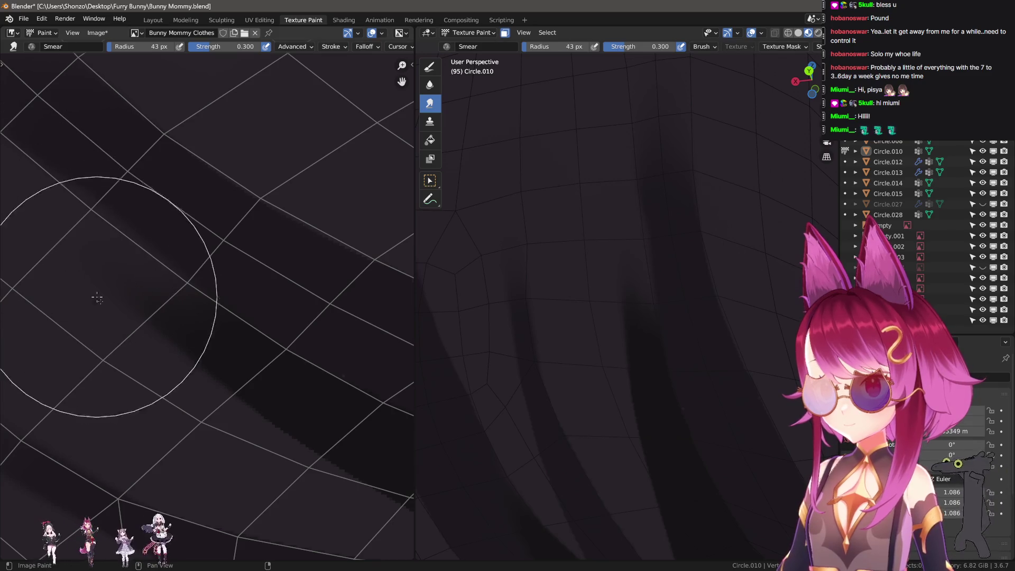
pyautogui.press('f')
pyautogui.click(60, 307)
pyautogui.press('f')
pyautogui.click(39, 276)
# - With the draw brush at 16 px, undo a stray white line and dab a grey patch over the dark band
pyautogui.press('1')
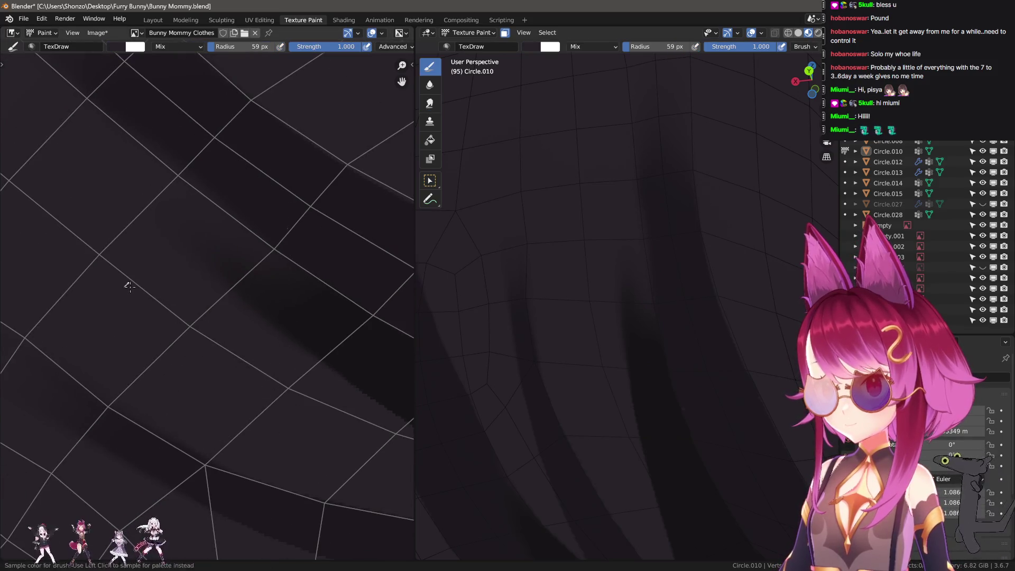
pyautogui.press('f')
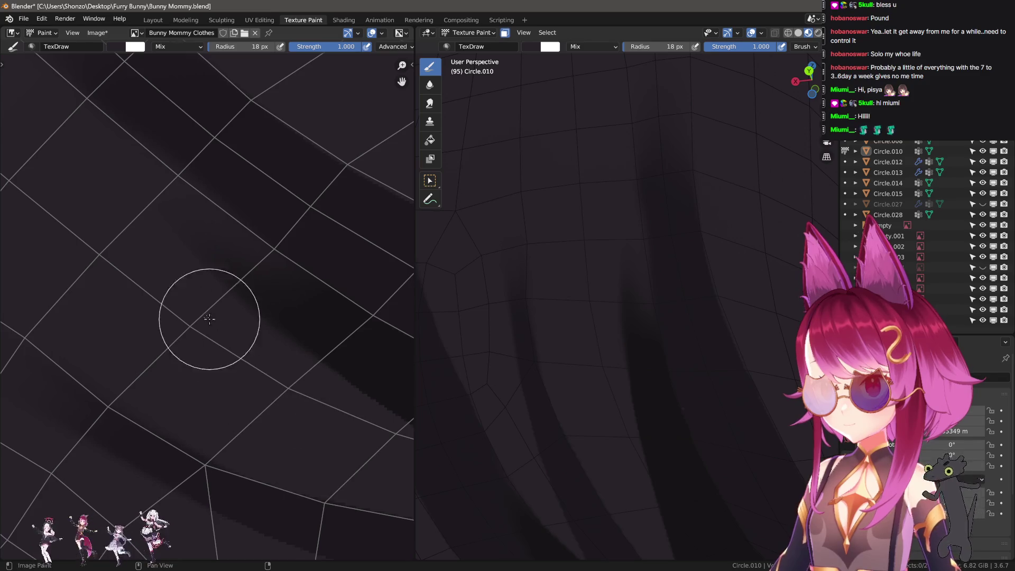
pyautogui.click(160, 290)
pyautogui.moveTo(170, 276); pyautogui.dragTo(242, 344)
pyautogui.hotkey('ctrl', 'z')
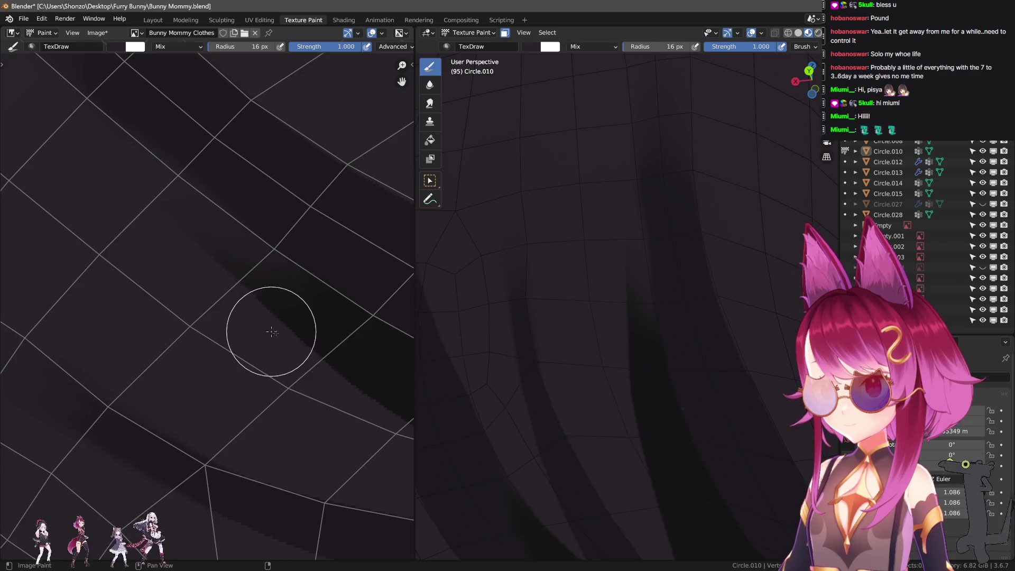
pyautogui.press('f')
pyautogui.click(238, 296)
pyautogui.moveTo(247, 277); pyautogui.dragTo(256, 285)
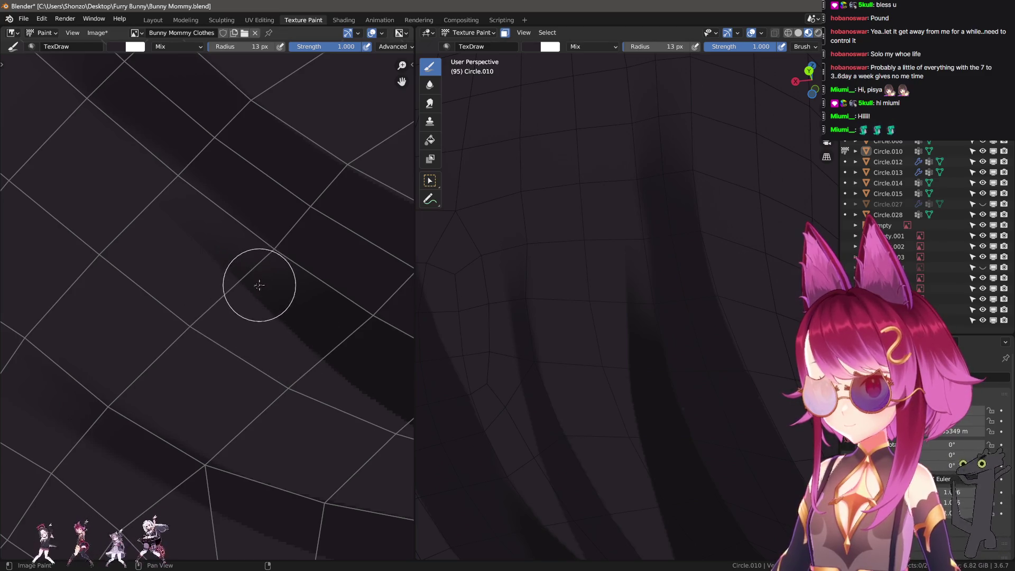
# - Switch to the Smear brush at 31 px and smear the dark band's sharp edge up-left
pyautogui.hotkey('shift', 'space')
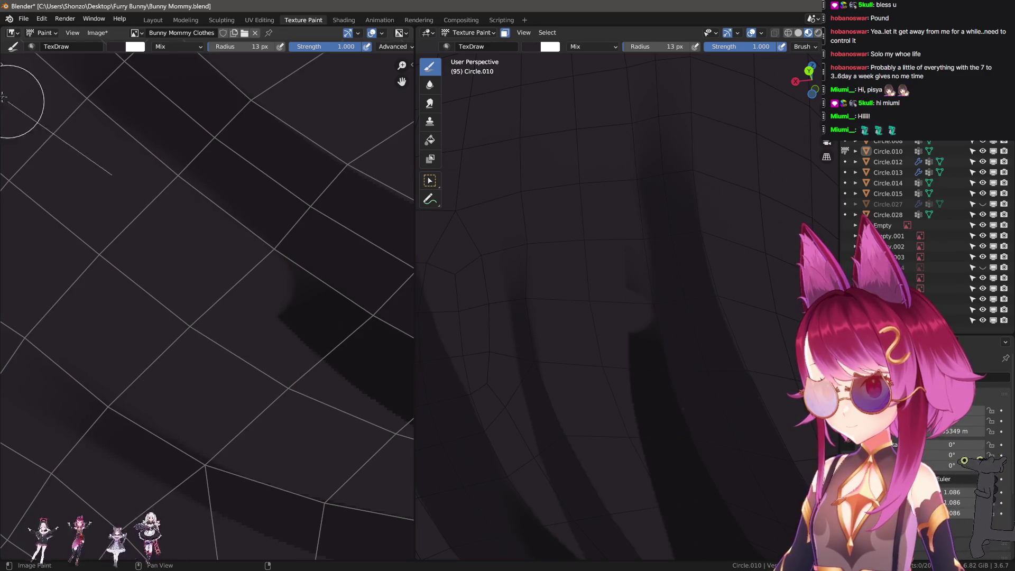
pyautogui.hotkey('shift', 'f')
pyautogui.press('Escape')
pyautogui.press('[')
pyautogui.press('[')
pyautogui.press('[')
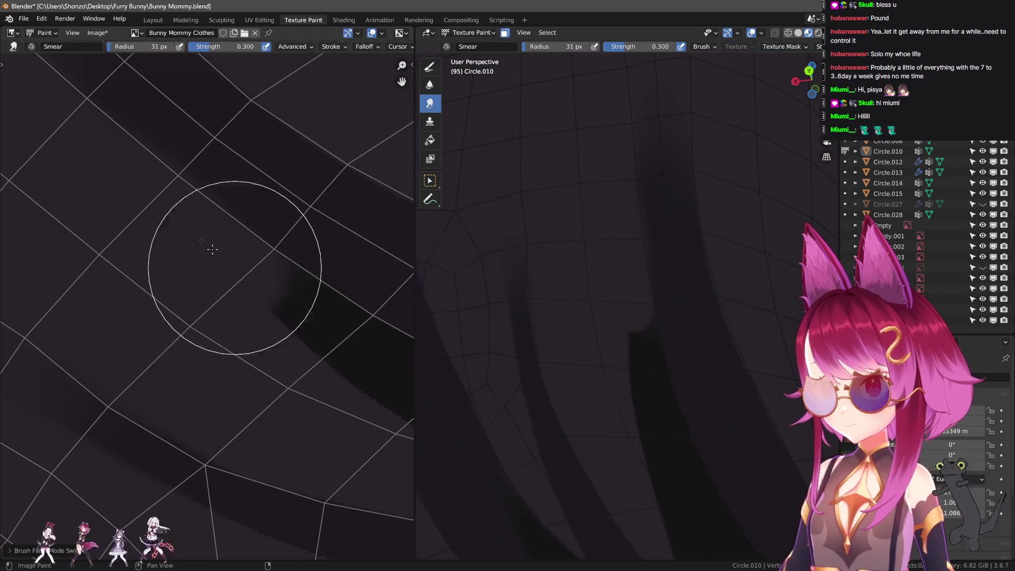
pyautogui.moveTo(277, 273); pyautogui.dragTo(246, 240)
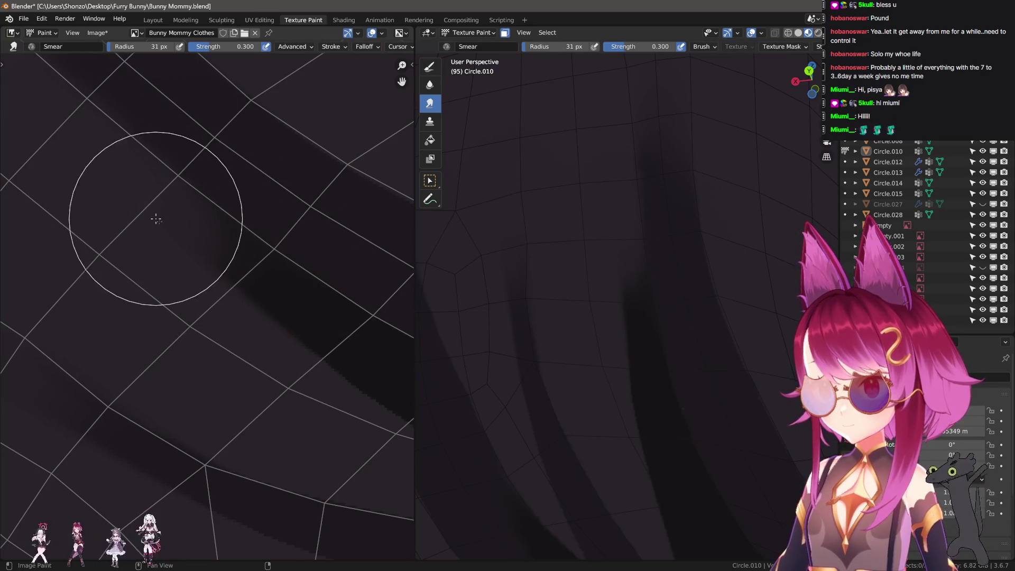
pyautogui.press('n')
pyautogui.press('n')
pyautogui.scroll(1, 272, 408)
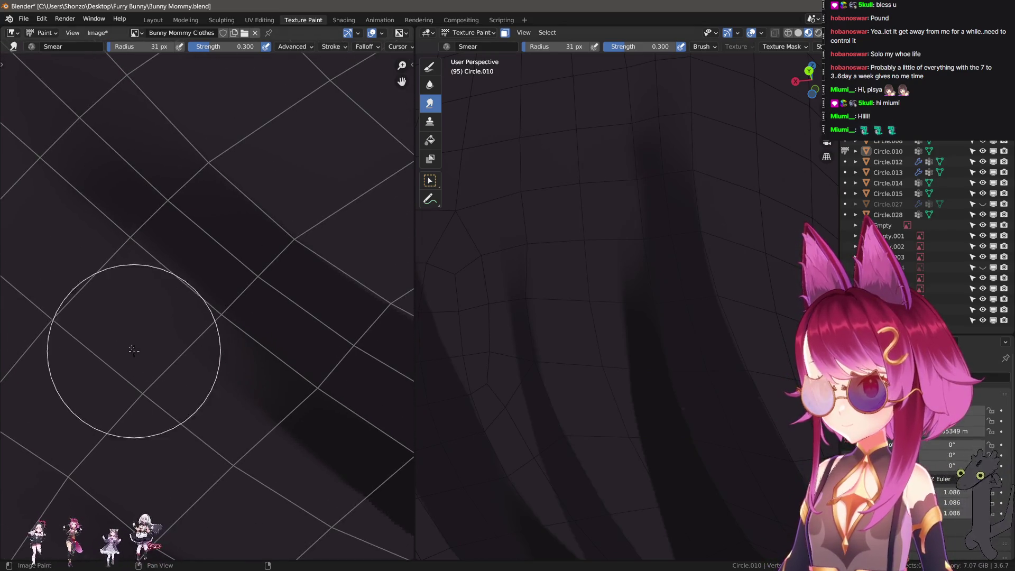
pyautogui.scroll(-2, 148, 328)
# - Set the draw brush to 7 px, then switch back to the Smear brush
pyautogui.hotkey('shift', 'space')
pyautogui.press('d')
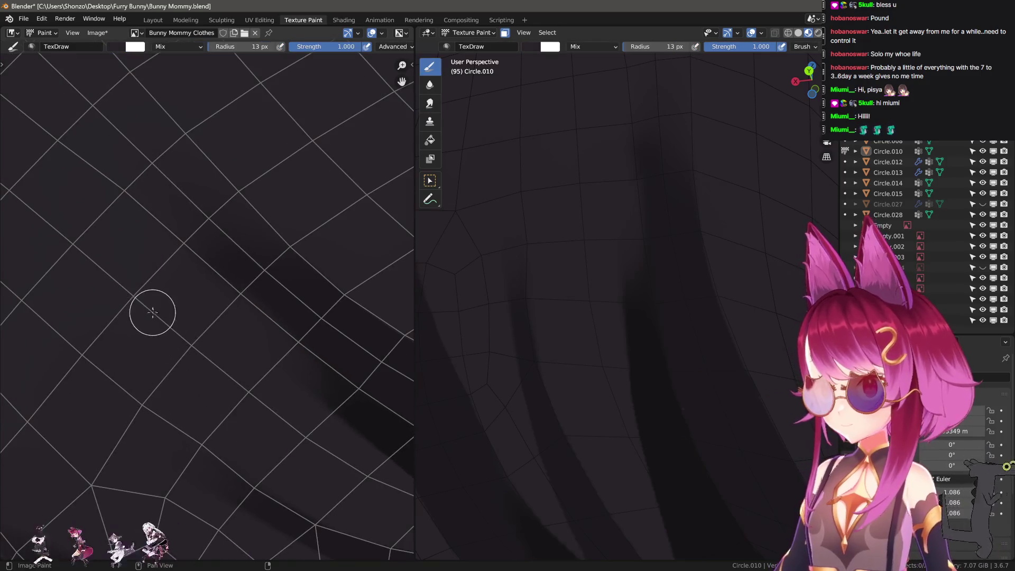
pyautogui.press('f')
pyautogui.click(263, 346)
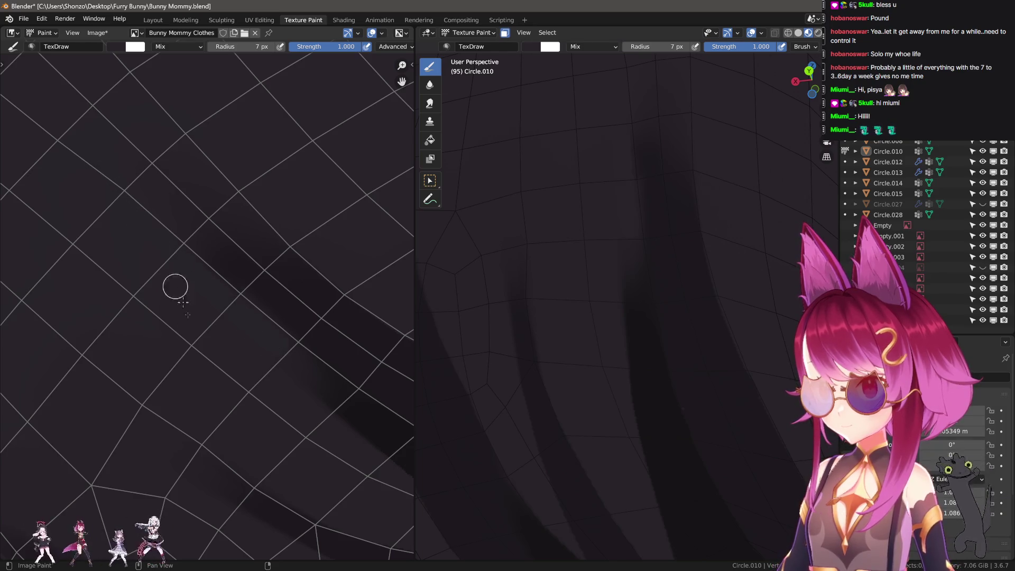
pyautogui.hotkey('shift', 'space')
pyautogui.press('m')
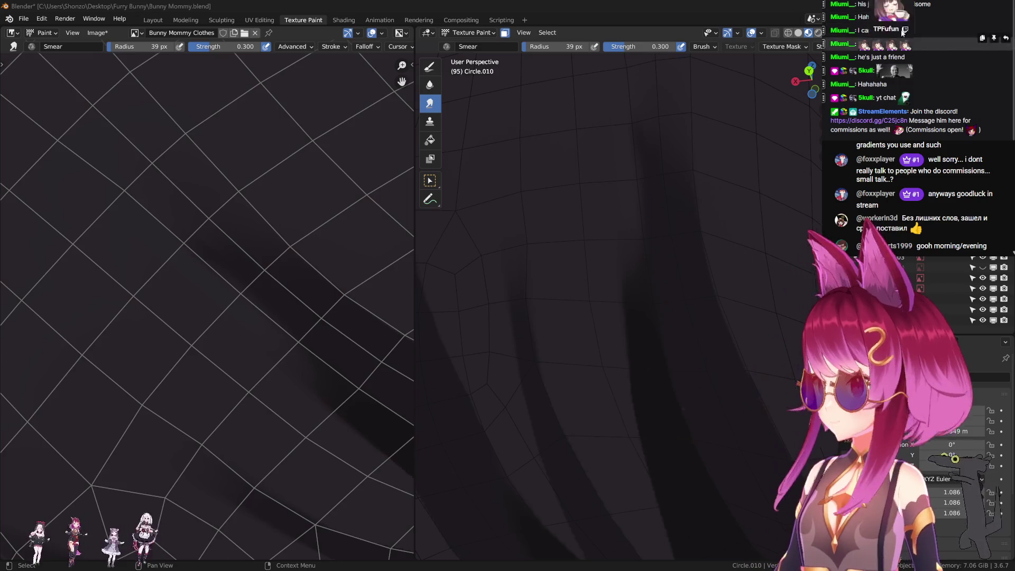
# - Orbit down toward the belt and paint along the shirt's dark edge with the draw brush at 52 px
pyautogui.scroll(-4, 311, 287)
pyautogui.moveTo(571, 323)
pyautogui.mouseDown(button='middle')
pyautogui.moveTo(608, 331)
pyautogui.moveTo(523, 308)
pyautogui.moveTo(625, 367)
pyautogui.moveTo(574, 308)
pyautogui.mouseUp(button='middle')
pyautogui.press('d')
pyautogui.moveTo(660, 283)
pyautogui.mouseDown()
pyautogui.moveTo(594, 277)
pyautogui.moveTo(505, 341)
pyautogui.moveTo(516, 365)
pyautogui.mouseUp()
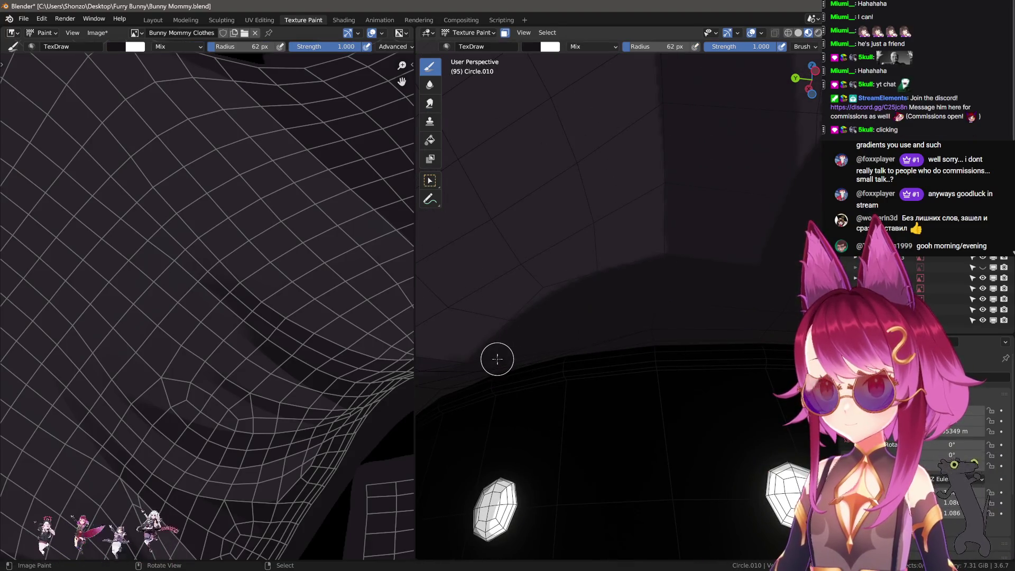
pyautogui.moveTo(497, 358); pyautogui.dragTo(507, 363, button='middle')
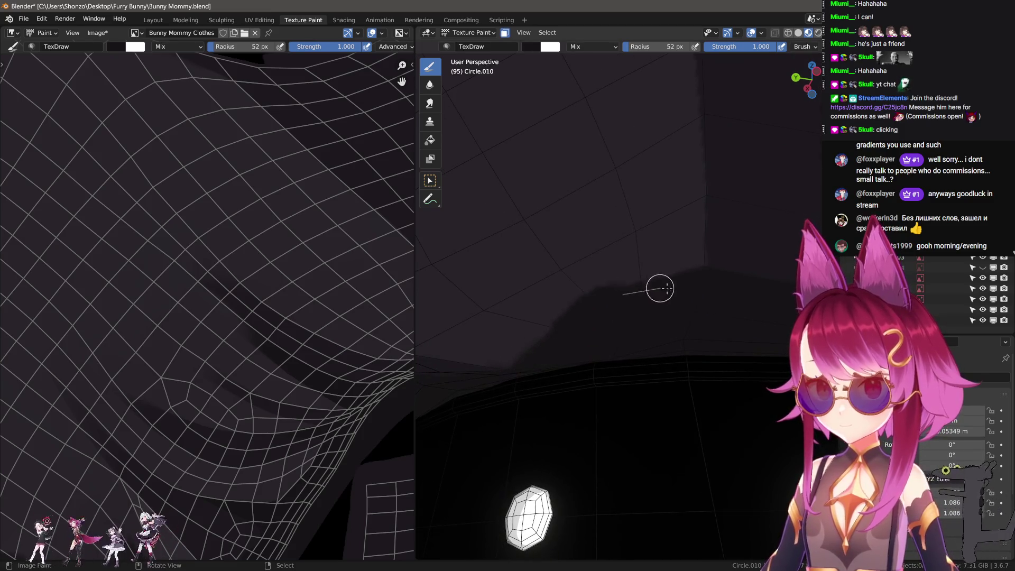
# - Orbit to face the hem above the belt studs and set the brush to 55 px
pyautogui.moveTo(525, 274)
pyautogui.mouseDown(button='middle')
pyautogui.moveTo(577, 288)
pyautogui.moveTo(551, 252)
pyautogui.mouseUp(button='middle')
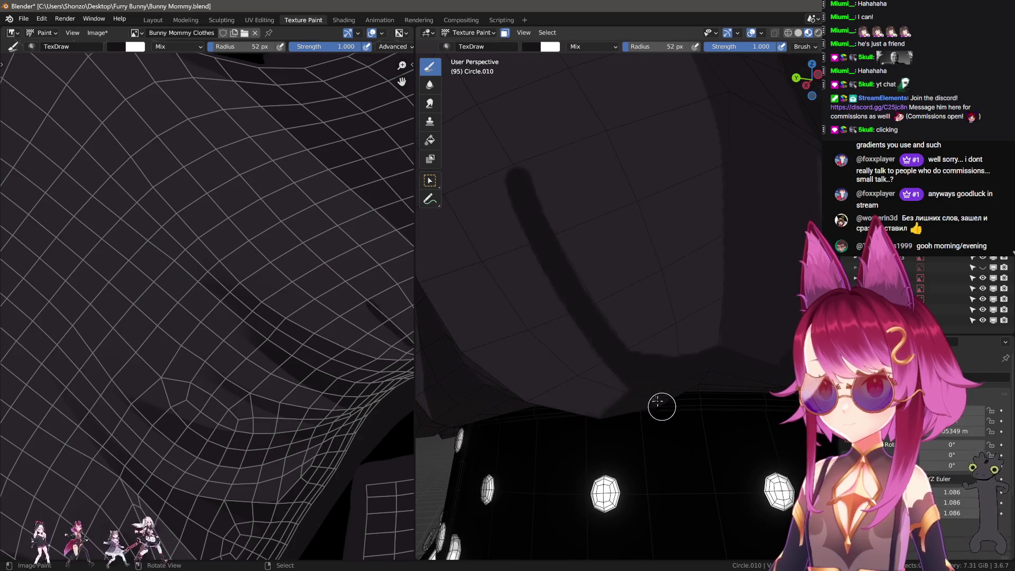
pyautogui.moveTo(576, 290)
pyautogui.mouseDown(button='middle')
pyautogui.moveTo(623, 292)
pyautogui.moveTo(655, 315)
pyautogui.mouseUp(button='middle')
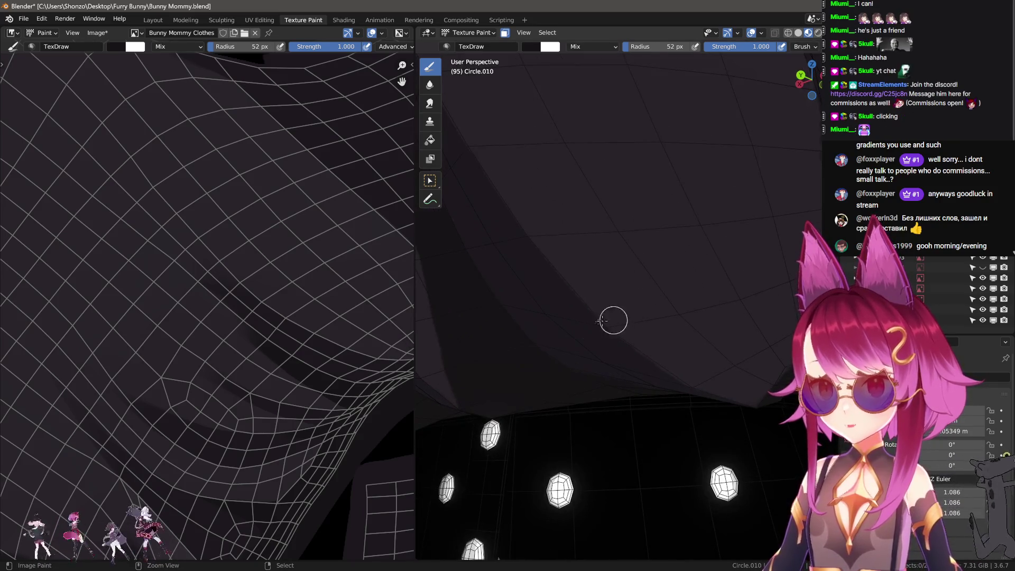
pyautogui.moveTo(553, 324); pyautogui.dragTo(640, 351, button='middle')
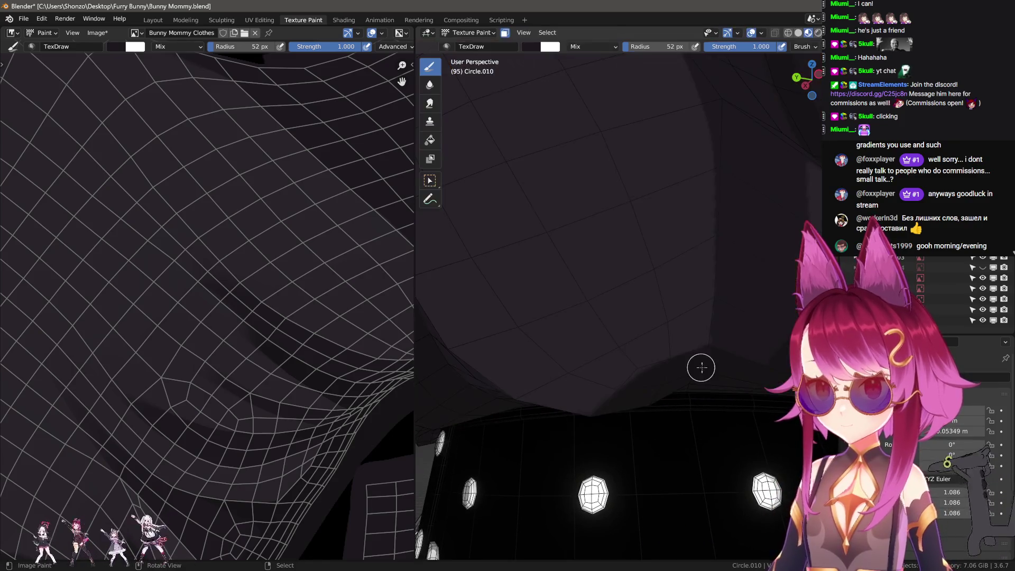
pyautogui.press('f')
pyautogui.click(626, 358)
pyautogui.rightClick(560, 351)
# - Set the brush blend to Darken and paint a deepened dark shadow along a front fold
pyautogui.click(591, 316)
pyautogui.click(571, 347)
pyautogui.moveTo(595, 390); pyautogui.dragTo(544, 271, button='middle')
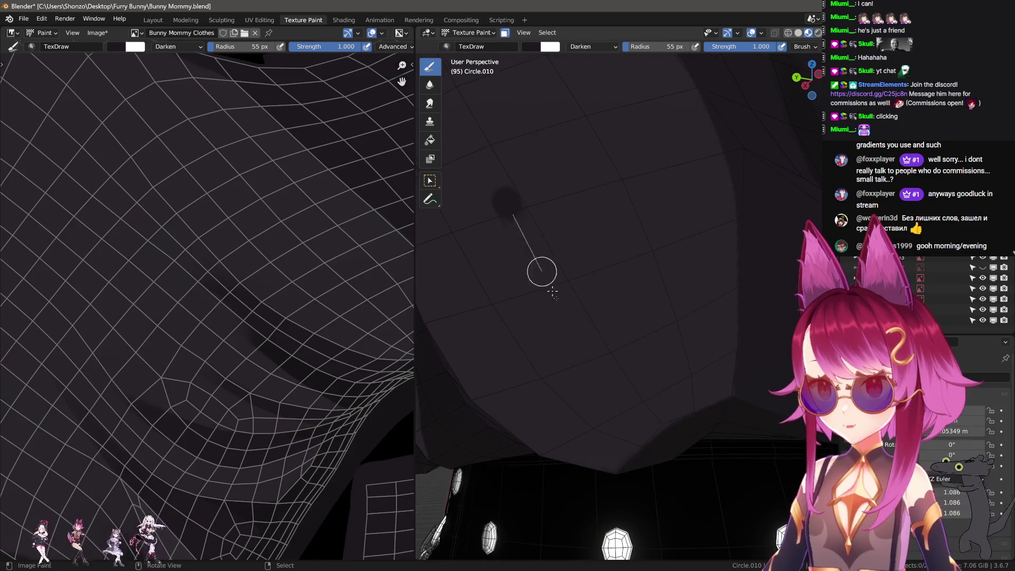
pyautogui.moveTo(514, 200)
pyautogui.mouseDown()
pyautogui.moveTo(610, 360)
pyautogui.moveTo(700, 438)
pyautogui.moveTo(740, 454)
pyautogui.mouseUp()
pyautogui.moveTo(741, 454); pyautogui.dragTo(556, 157, button='middle')
pyautogui.moveTo(541, 149); pyautogui.dragTo(696, 370)
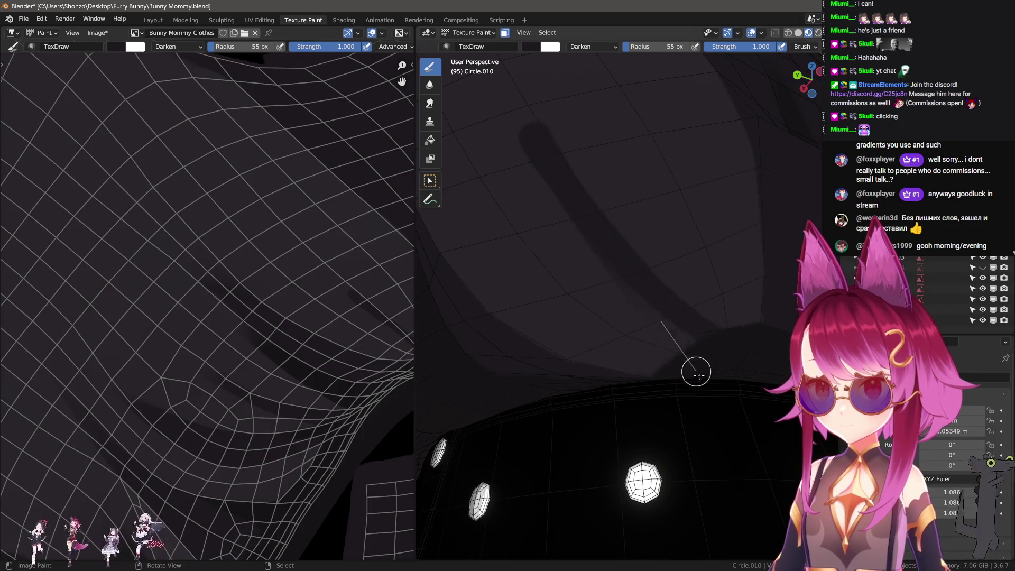
pyautogui.moveTo(540, 141)
pyautogui.mouseDown()
pyautogui.moveTo(626, 272)
pyautogui.moveTo(677, 385)
pyautogui.moveTo(520, 92)
pyautogui.moveTo(548, 141)
pyautogui.moveTo(564, 204)
pyautogui.moveTo(680, 405)
pyautogui.mouseUp()
# - Paint a shadow streak up-left at 54 px and a broad streak down-right at 84 px
pyautogui.press('f')
pyautogui.click(730, 370)
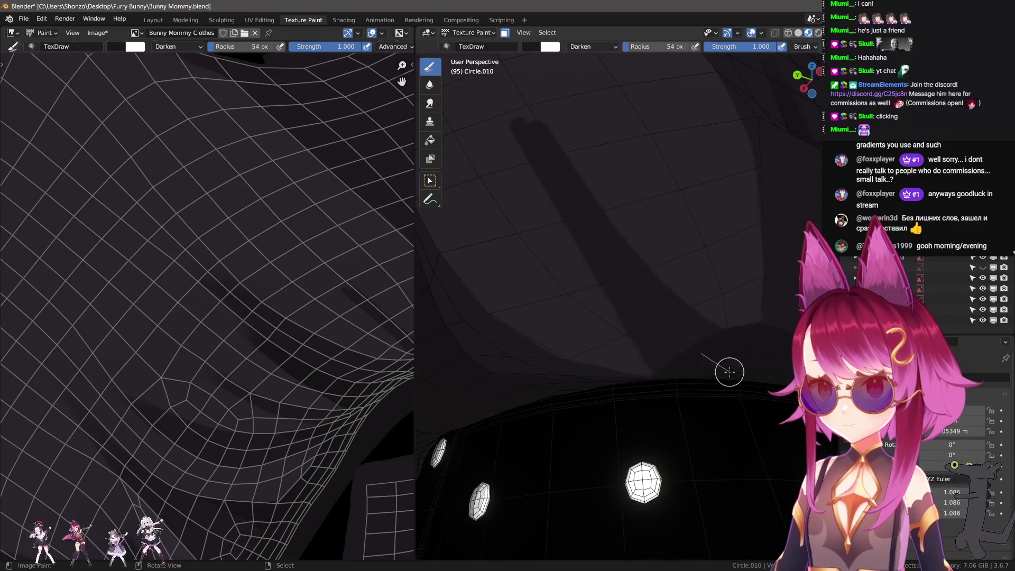
pyautogui.moveTo(664, 367)
pyautogui.mouseDown()
pyautogui.moveTo(530, 203)
pyautogui.moveTo(499, 104)
pyautogui.mouseUp()
pyautogui.scroll(3, 564, 207)
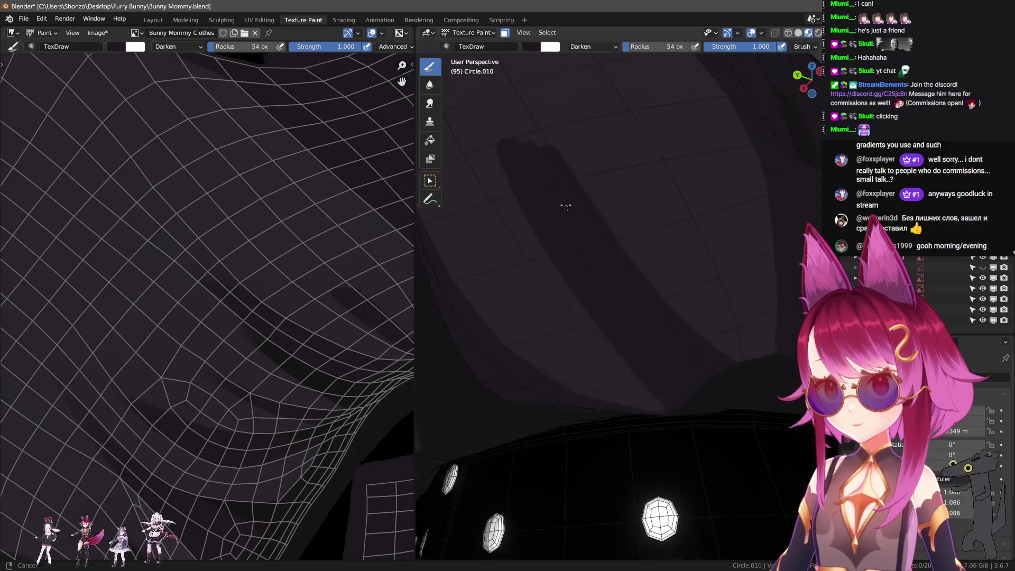
pyautogui.press('f')
pyautogui.click(580, 224)
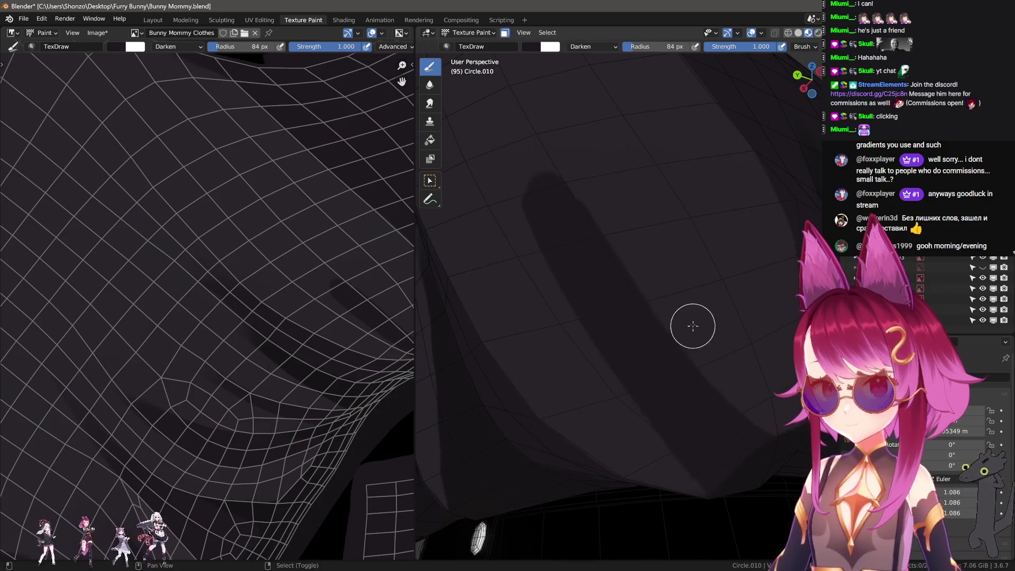
pyautogui.scroll(2, 693, 324)
pyautogui.moveTo(542, 255); pyautogui.dragTo(640, 428)
pyautogui.scroll(-2, 629, 426)
pyautogui.moveTo(630, 426)
pyautogui.mouseDown(button='middle')
pyautogui.moveTo(652, 333)
pyautogui.moveTo(726, 319)
pyautogui.moveTo(671, 316)
pyautogui.moveTo(695, 352)
pyautogui.mouseUp(button='middle')
# - Return the brush blend mode to Mix
pyautogui.rightClick(635, 265)
pyautogui.click(604, 233)
pyautogui.click(579, 250)
# - Sample a colour from the model, paint a straight-line shadow stroke, and set the brush to 60 px
pyautogui.press('s')
pyautogui.press('Escape')
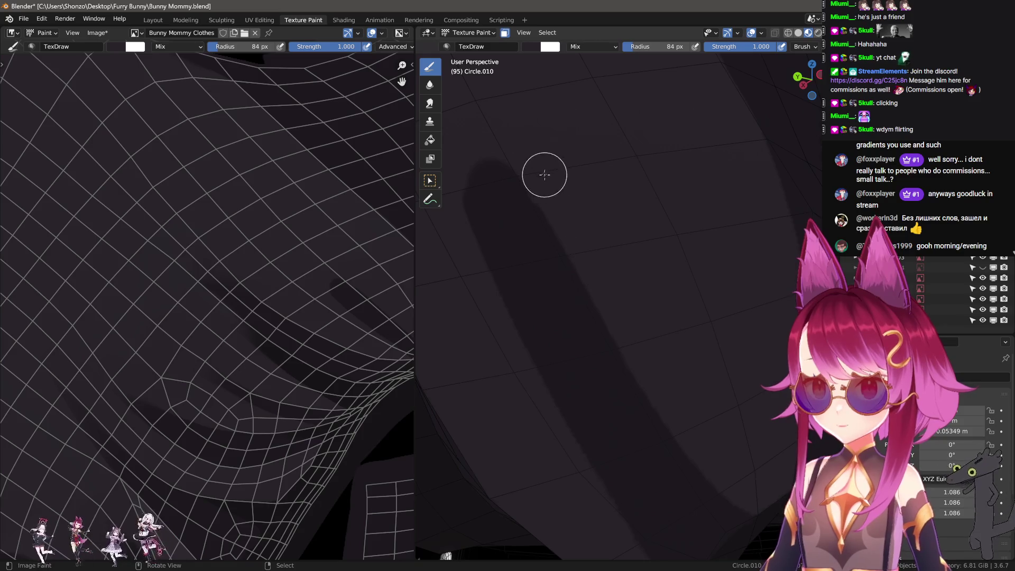
pyautogui.moveTo(582, 243)
pyautogui.mouseDown()
pyautogui.moveTo(651, 390)
pyautogui.moveTo(551, 186)
pyautogui.moveTo(719, 458)
pyautogui.moveTo(621, 324)
pyautogui.moveTo(560, 198)
pyautogui.moveTo(664, 408)
pyautogui.moveTo(715, 469)
pyautogui.moveTo(636, 349)
pyautogui.moveTo(720, 478)
pyautogui.moveTo(780, 488)
pyautogui.mouseUp()
pyautogui.moveTo(730, 435); pyautogui.dragTo(657, 422, button='middle')
pyautogui.press('f')
pyautogui.click(612, 462)
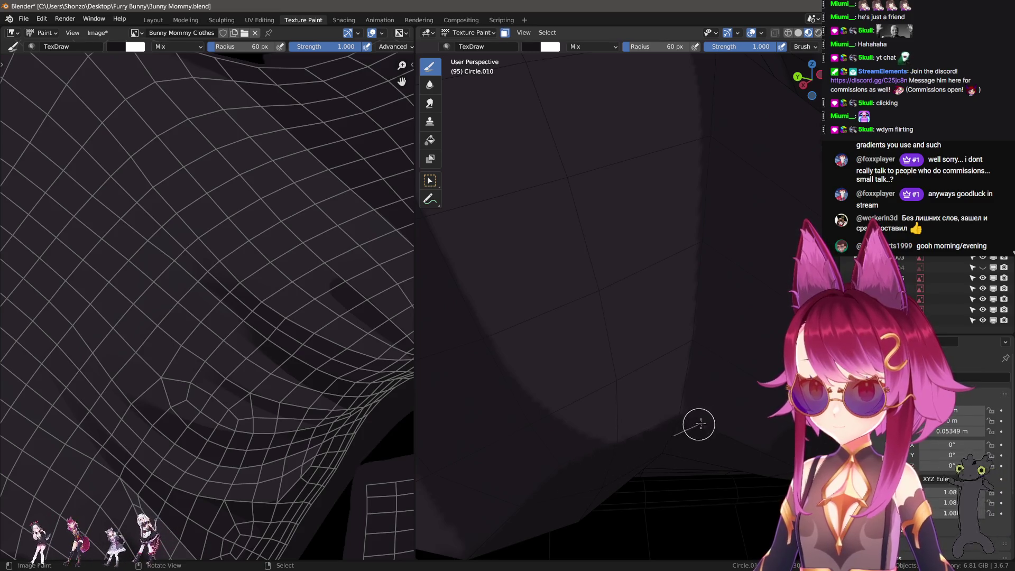
pyautogui.moveTo(730, 464)
pyautogui.keyDown('shift'); pyautogui.mouseDown(button='middle')
pyautogui.moveTo(662, 434)
pyautogui.moveTo(589, 356)
pyautogui.moveTo(740, 451)
pyautogui.mouseUp(button='middle'); pyautogui.keyUp('shift')
pyautogui.scroll(-6, 740, 451)
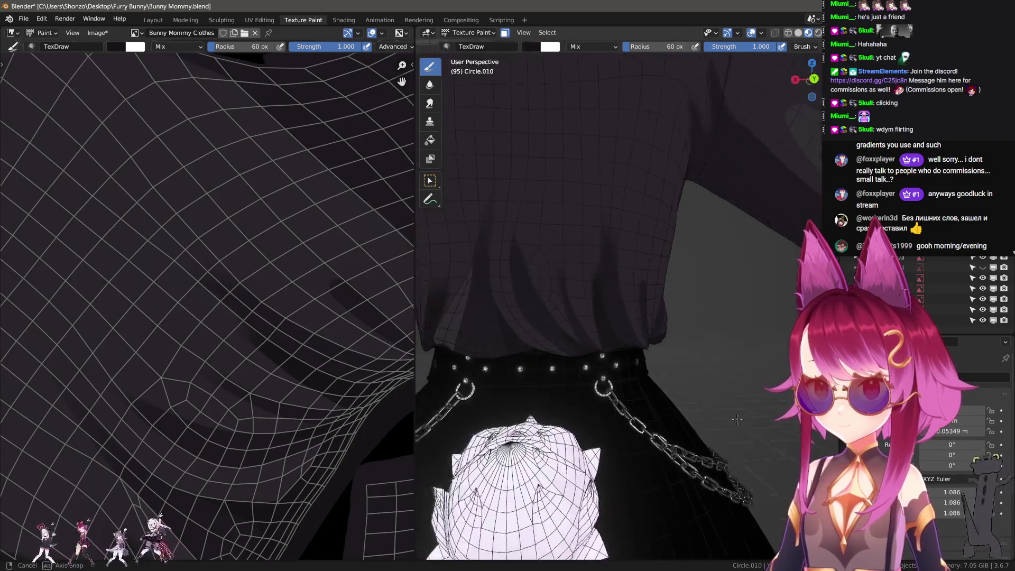
pyautogui.moveTo(706, 411)
pyautogui.mouseDown(button='middle')
pyautogui.moveTo(713, 419)
pyautogui.moveTo(591, 404)
pyautogui.mouseUp(button='middle')
pyautogui.scroll(6, 591, 404)
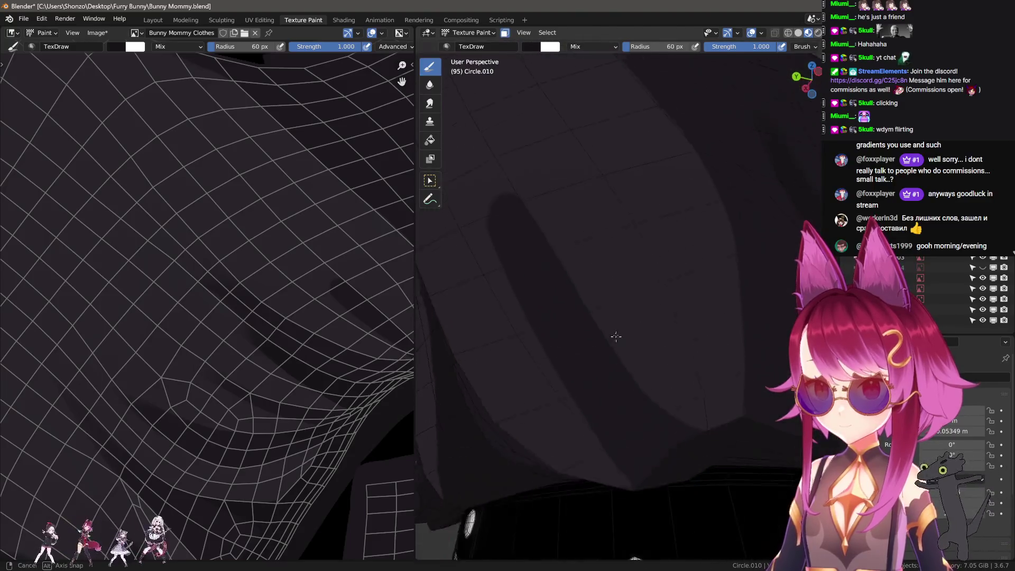
# - Enter mesh editing and set the Smear brush to 55 px before returning to the draw brush
pyautogui.press('Tab')
pyautogui.press('Tab')
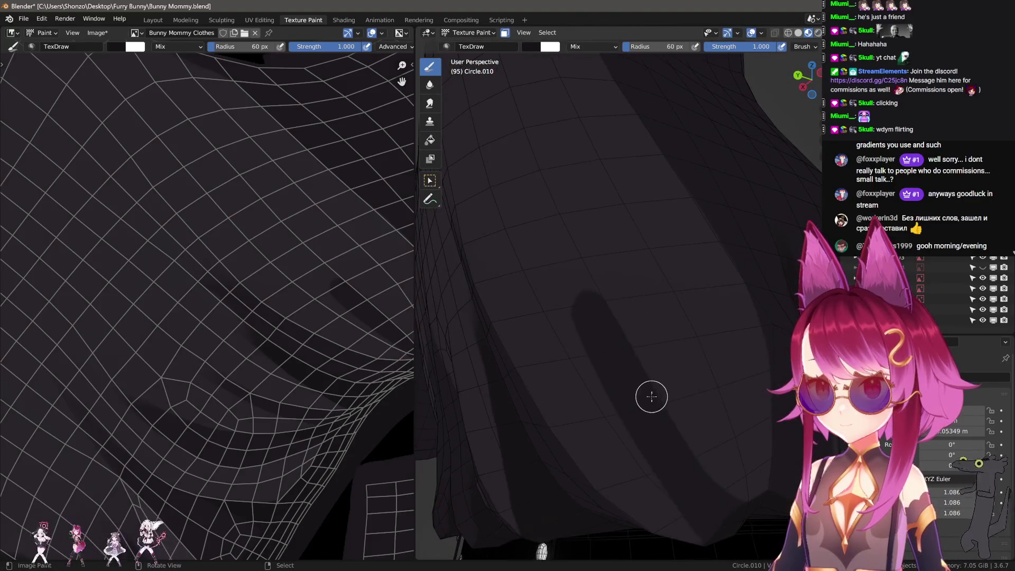
pyautogui.scroll(3, 227, 333)
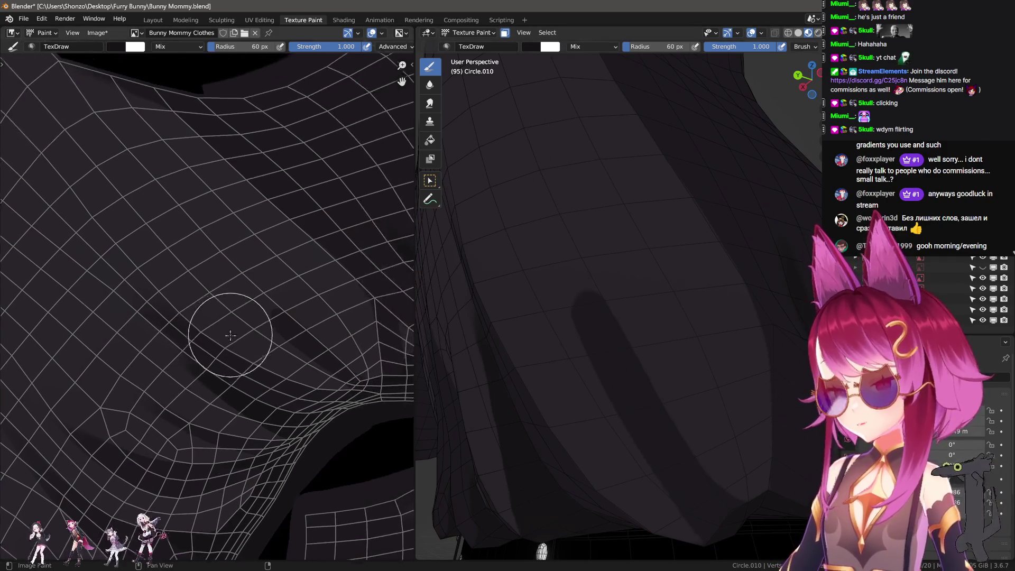
pyautogui.hotkey('shift', 'space')
pyautogui.press('f')
pyautogui.click(241, 258)
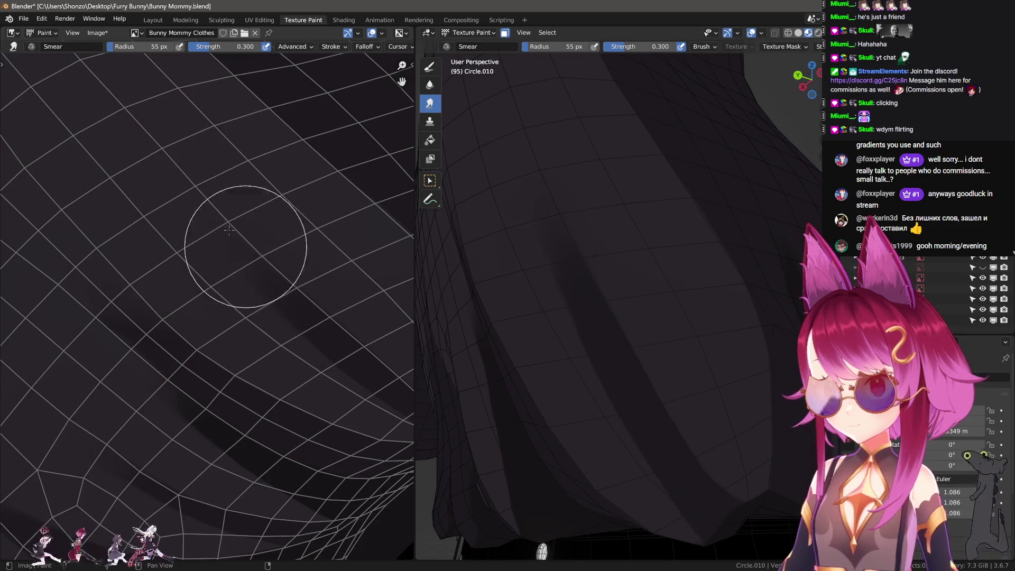
pyautogui.hotkey('shift', 'space')
pyautogui.press('1')
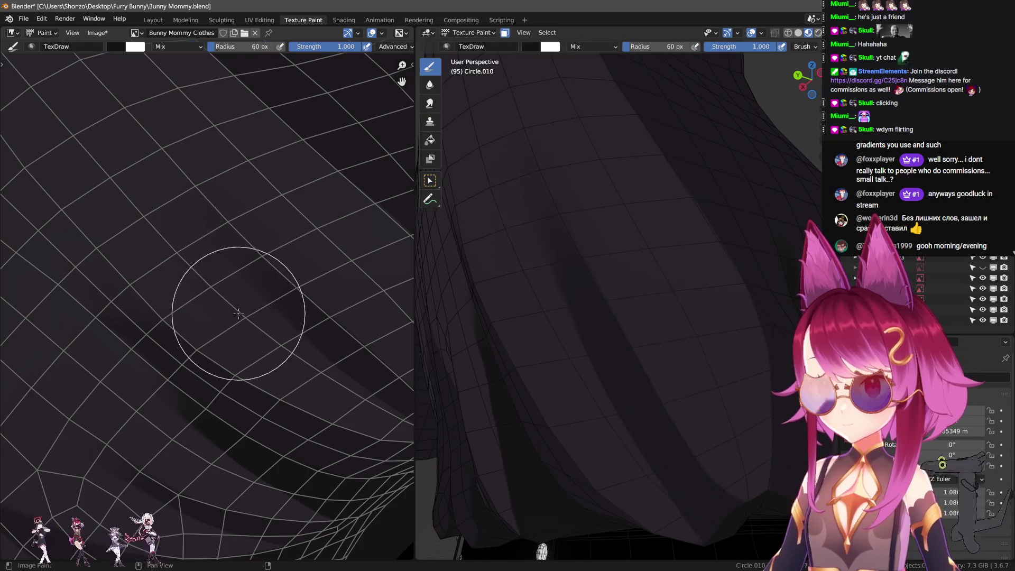
# - Undo a thin dark fold streak and resize the draw brush to 16 px
pyautogui.moveTo(279, 327)
pyautogui.mouseDown()
pyautogui.moveTo(188, 204)
pyautogui.moveTo(249, 283)
pyautogui.mouseUp()
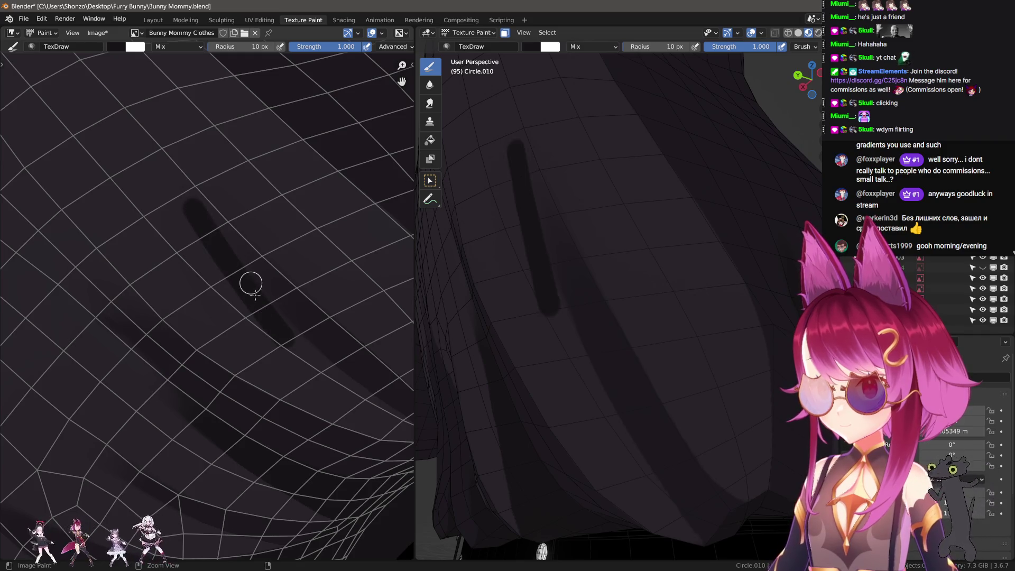
pyautogui.hotkey('ctrl', 'z')
pyautogui.press('f')
pyautogui.click(254, 312)
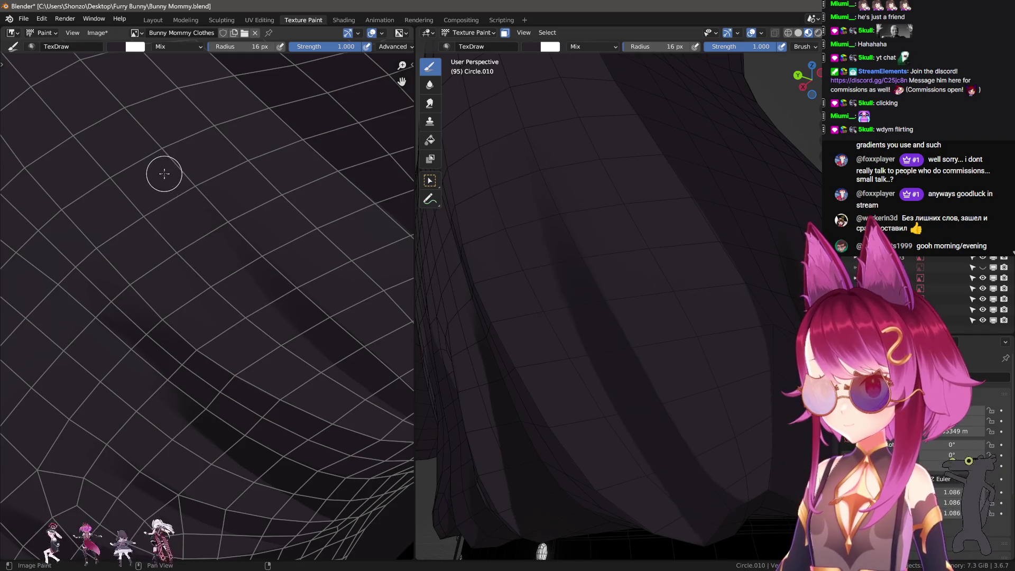
pyautogui.scroll(-3, 594, 344)
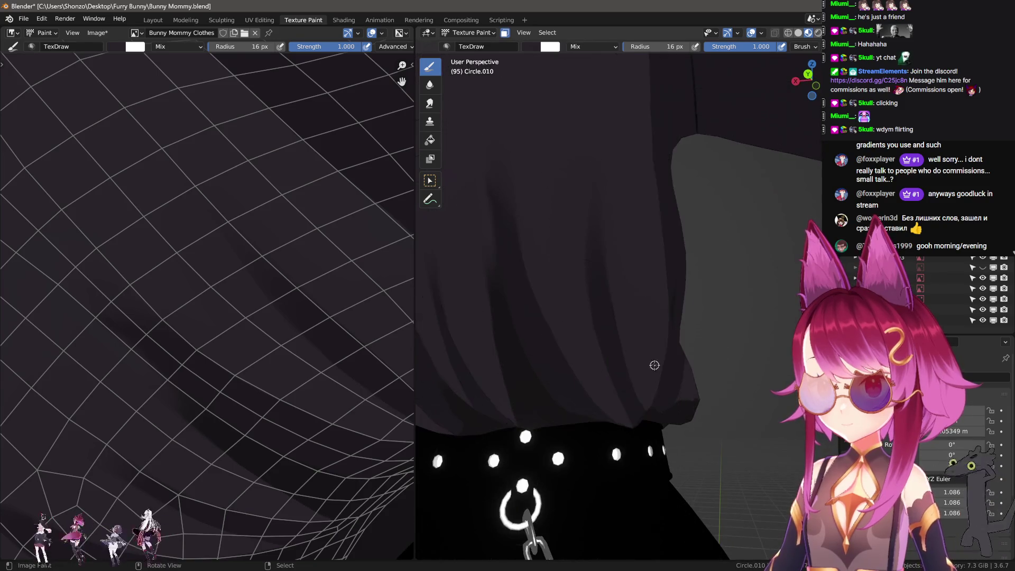
pyautogui.scroll(-5, 652, 363)
pyautogui.moveTo(688, 402)
pyautogui.mouseDown(button='middle')
pyautogui.moveTo(719, 437)
pyautogui.moveTo(740, 442)
pyautogui.moveTo(471, 439)
pyautogui.moveTo(698, 444)
pyautogui.moveTo(683, 390)
pyautogui.moveTo(638, 391)
pyautogui.moveTo(669, 373)
pyautogui.mouseUp(button='middle')
pyautogui.scroll(4, 695, 440)
# - At 51 px, paint a darker band across the shirt hem, then undo that stray stroke
pyautogui.press('f')
pyautogui.click(620, 316)
pyautogui.moveTo(767, 395); pyautogui.dragTo(767, 396)
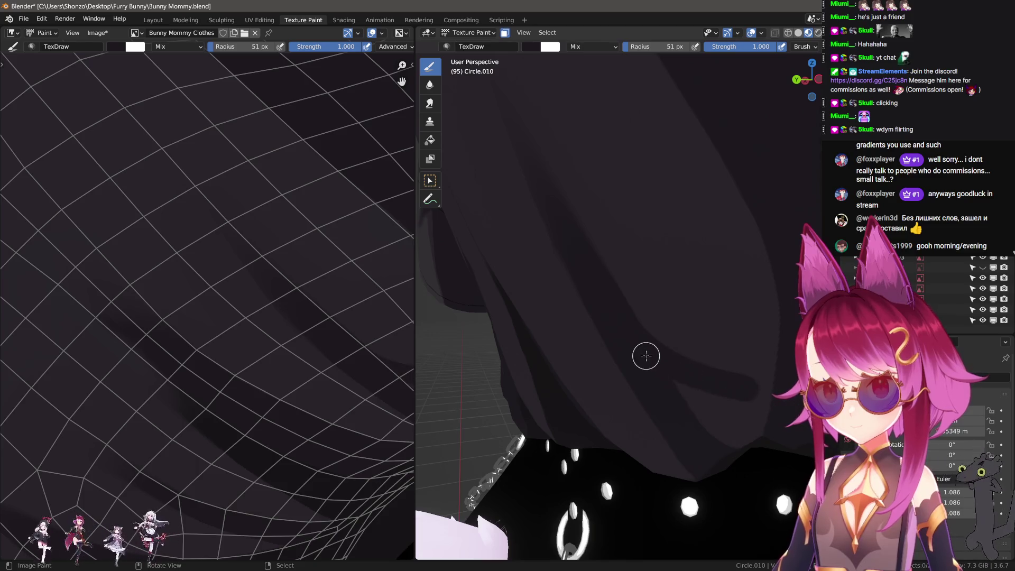
pyautogui.hotkey('ctrl', 'z')
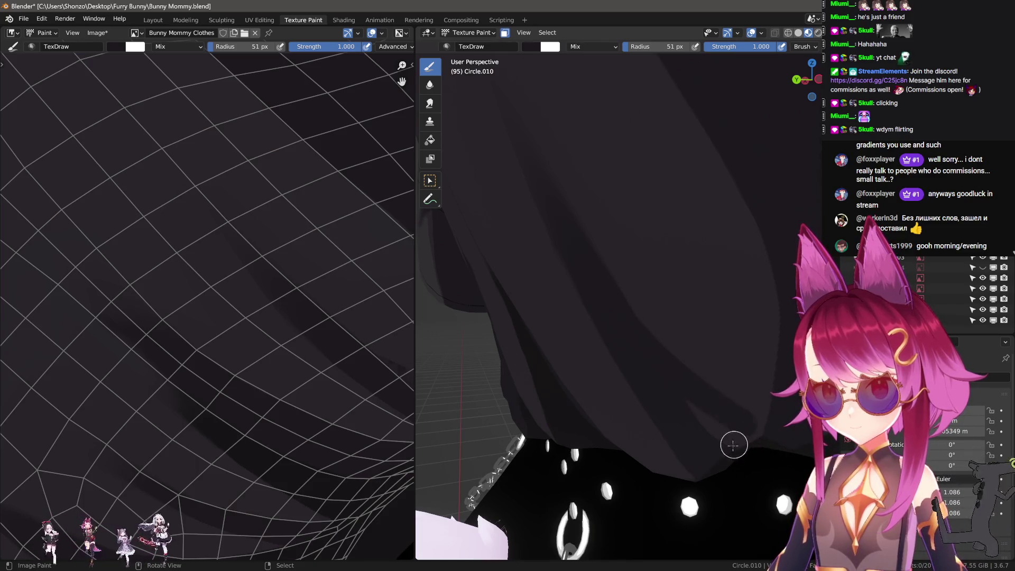
pyautogui.moveTo(734, 442); pyautogui.dragTo(730, 373, button='middle')
pyautogui.rightClick(730, 374)
# - Switch the brush blend to Darken at 40 px and paint a darkening stroke down a shirt fold
pyautogui.click(679, 339)
pyautogui.click(672, 368)
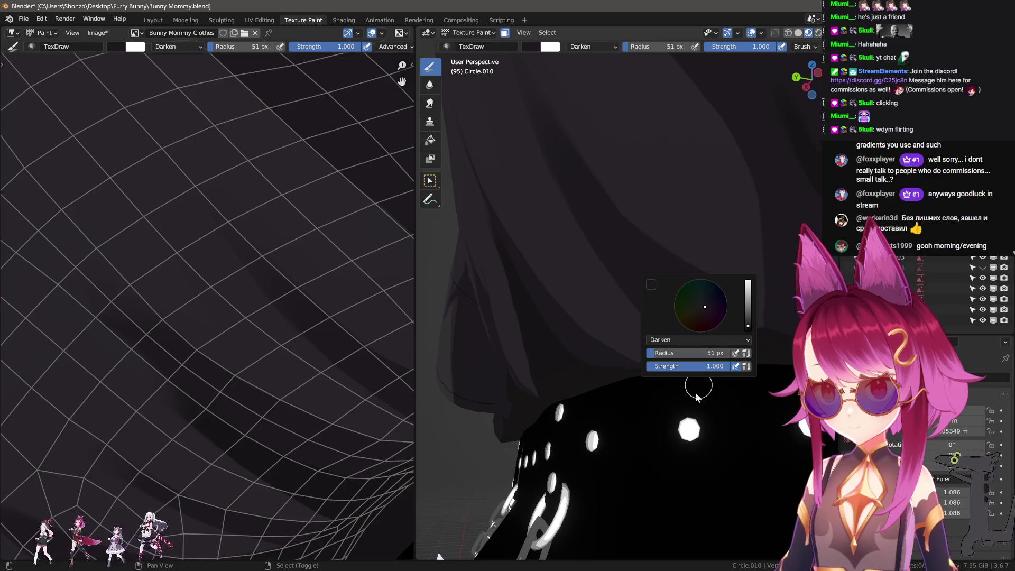
pyautogui.moveTo(672, 257); pyautogui.dragTo(620, 294, button='middle')
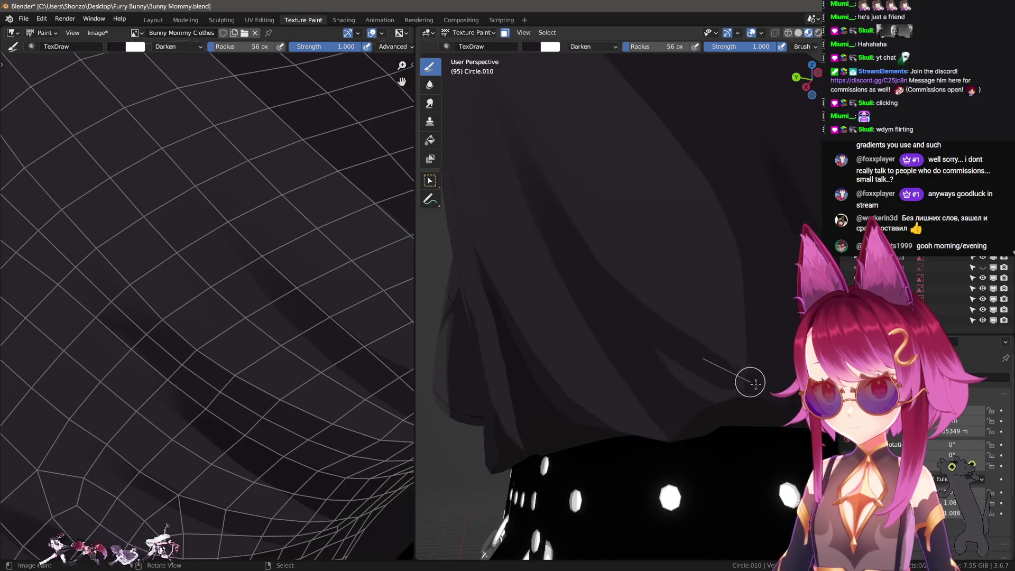
pyautogui.press('f')
pyautogui.click(564, 232)
pyautogui.moveTo(669, 322); pyautogui.dragTo(787, 363)
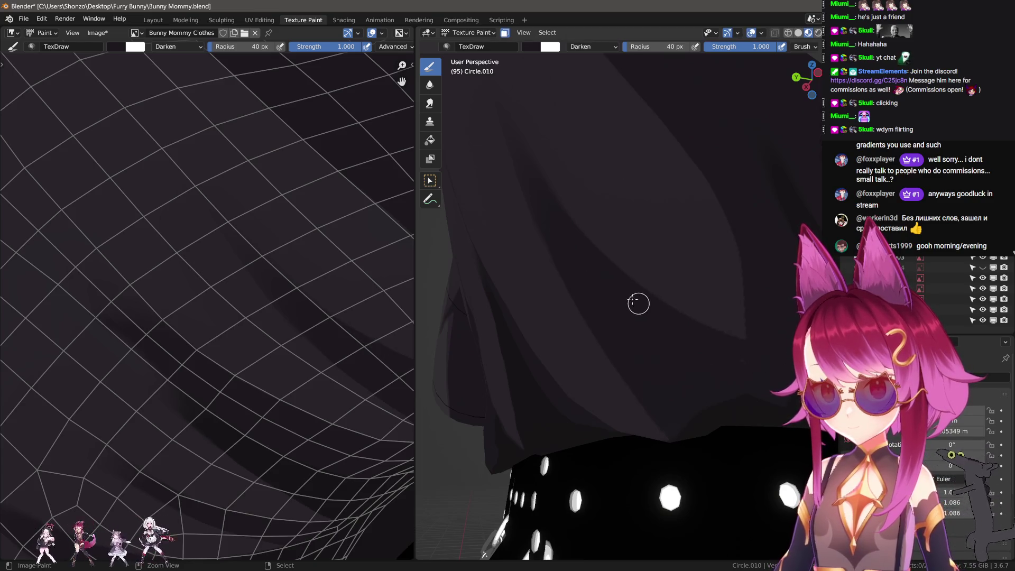
# - Orbit and zoom around the shirt, belt and chain to review the shaded hem
pyautogui.moveTo(776, 396); pyautogui.dragTo(677, 397, button='middle')
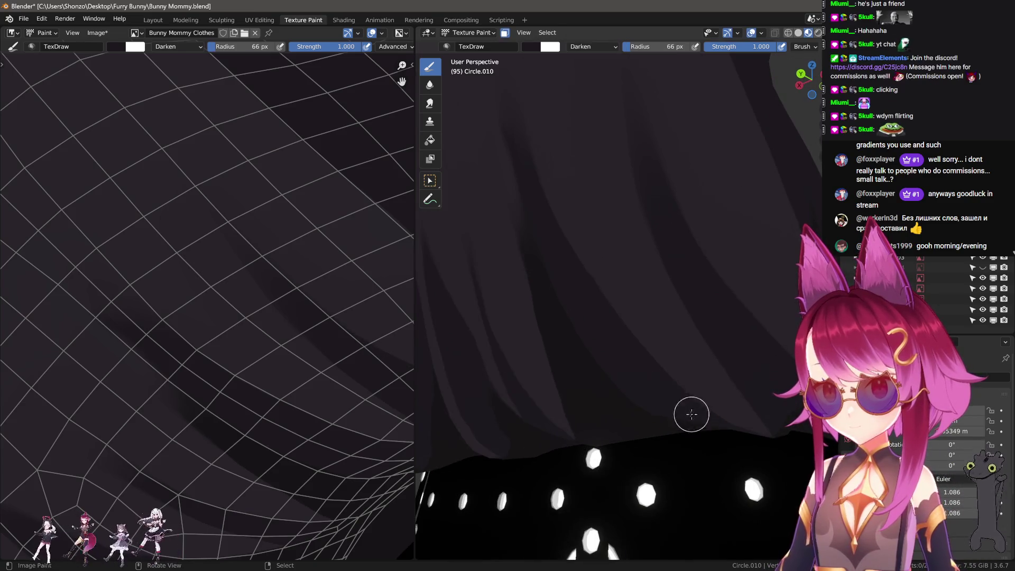
pyautogui.moveTo(802, 445)
pyautogui.mouseDown(button='middle')
pyautogui.moveTo(725, 426)
pyautogui.moveTo(770, 460)
pyautogui.moveTo(742, 475)
pyautogui.moveTo(637, 464)
pyautogui.moveTo(645, 445)
pyautogui.mouseUp(button='middle')
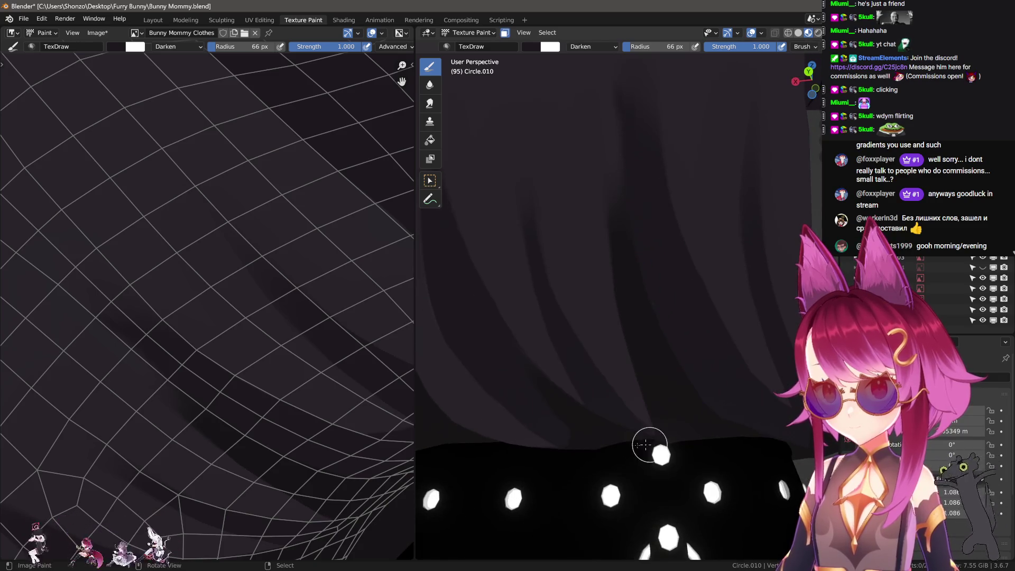
pyautogui.moveTo(618, 406); pyautogui.dragTo(675, 428, button='middle')
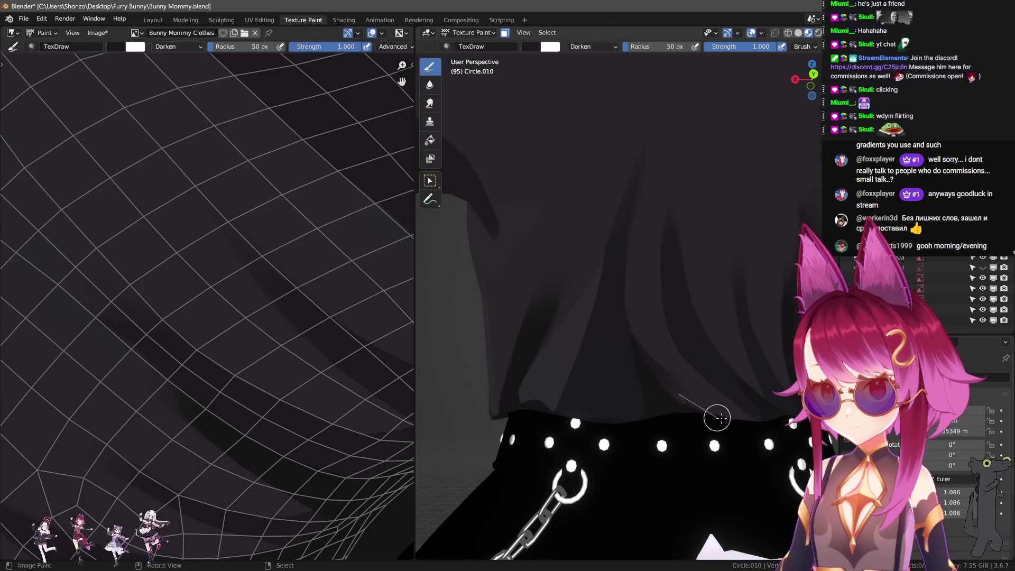
pyautogui.moveTo(769, 441)
pyautogui.mouseDown(button='middle')
pyautogui.moveTo(668, 433)
pyautogui.moveTo(623, 469)
pyautogui.moveTo(702, 462)
pyautogui.moveTo(699, 452)
pyautogui.mouseUp(button='middle')
pyautogui.scroll(3, 698, 452)
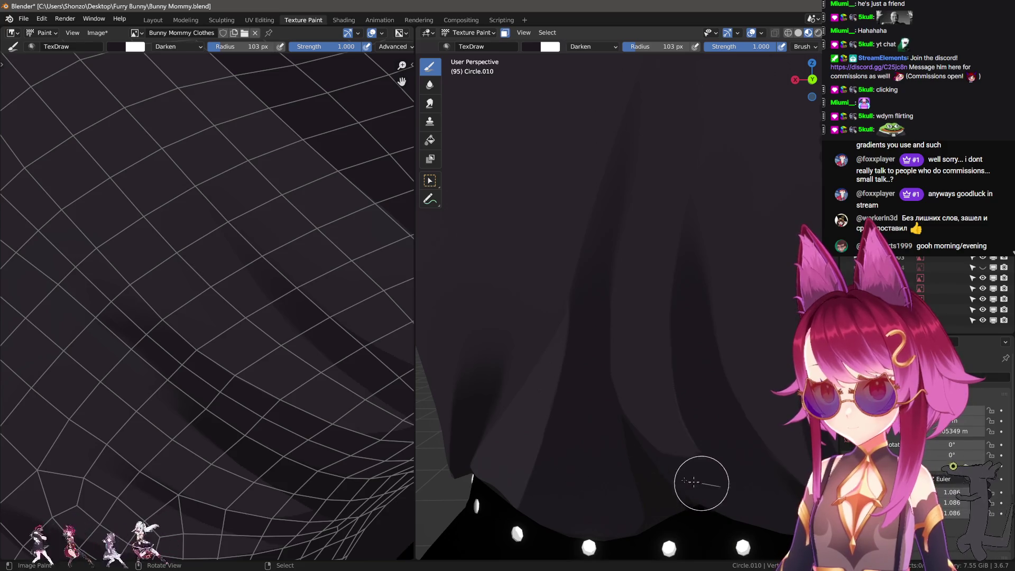
pyautogui.scroll(-6, 627, 464)
pyautogui.moveTo(628, 463)
pyautogui.mouseDown(button='middle')
pyautogui.moveTo(731, 509)
pyautogui.moveTo(712, 479)
pyautogui.moveTo(729, 485)
pyautogui.mouseUp(button='middle')
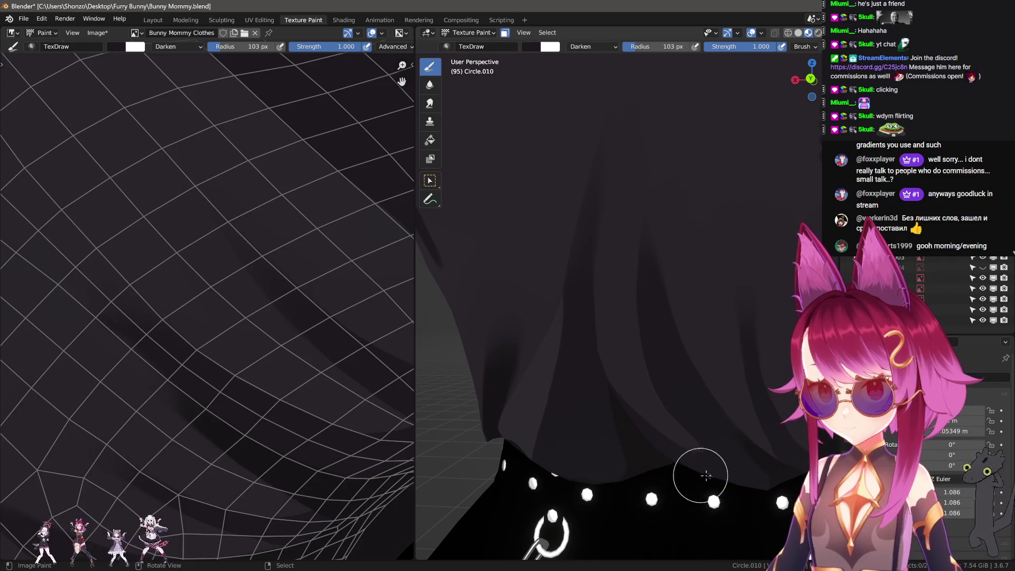
pyautogui.scroll(-5, 630, 454)
pyautogui.scroll(5, 680, 531)
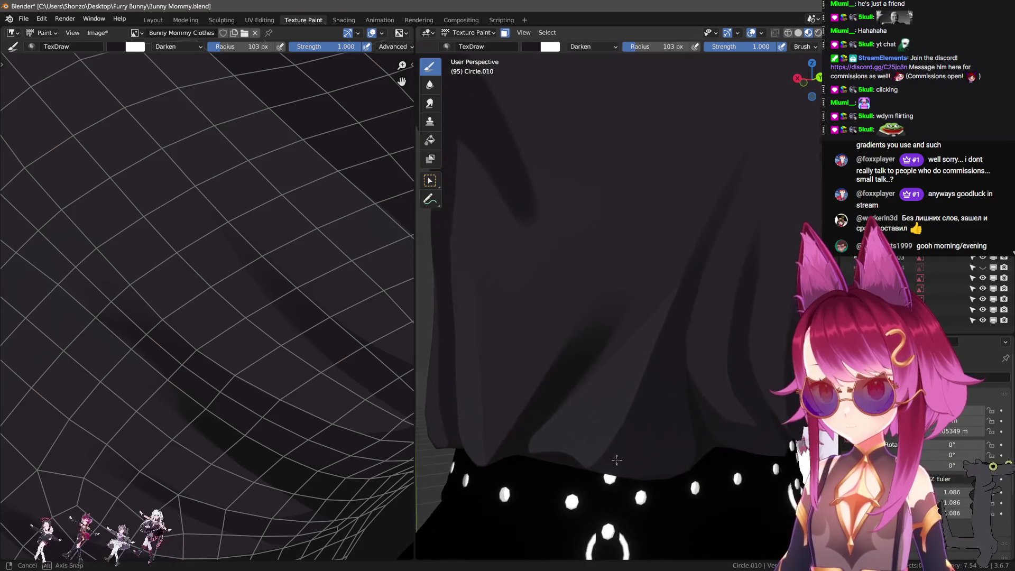
pyautogui.scroll(-5, 608, 461)
pyautogui.moveTo(608, 461)
pyautogui.mouseDown(button='middle')
pyautogui.moveTo(667, 485)
pyautogui.moveTo(613, 444)
pyautogui.moveTo(592, 465)
pyautogui.moveTo(550, 447)
pyautogui.moveTo(608, 455)
pyautogui.moveTo(587, 459)
pyautogui.moveTo(630, 455)
pyautogui.mouseUp(button='middle')
pyautogui.scroll(-5, 667, 485)
pyautogui.scroll(5, 712, 478)
pyautogui.scroll(6, 650, 367)
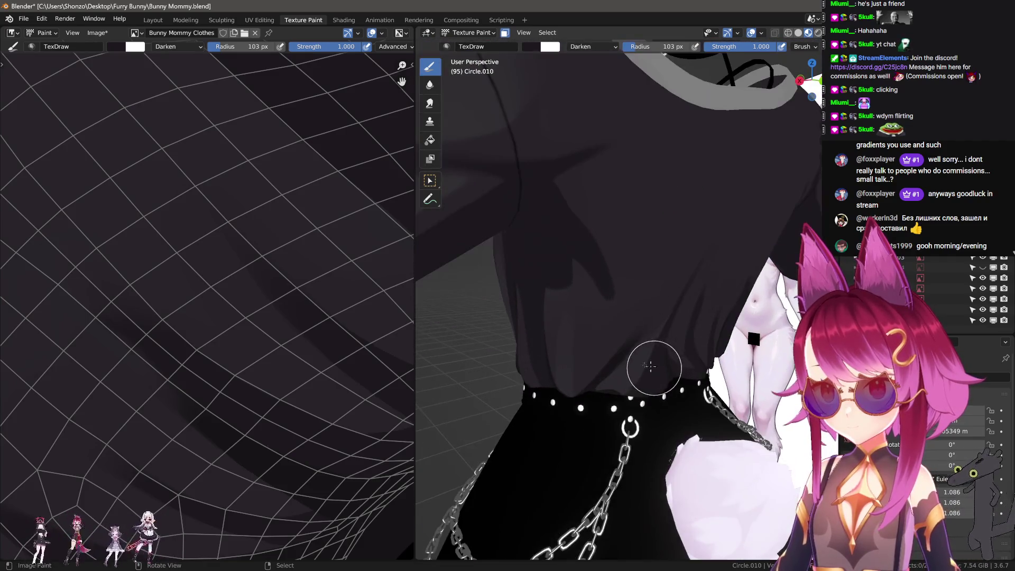
pyautogui.scroll(-1, 660, 351)
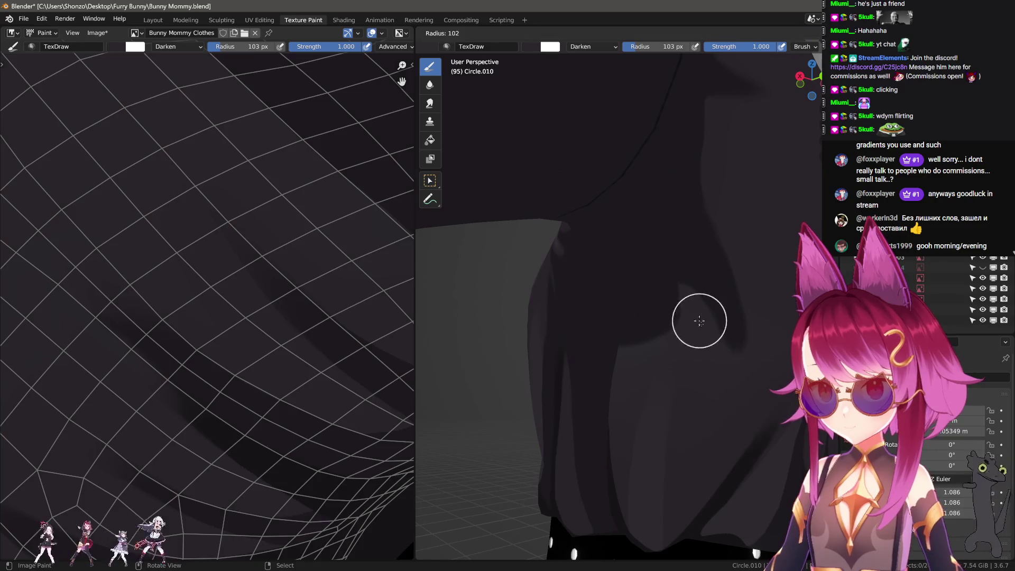
pyautogui.rightClick(704, 360)
# - Set the brush blending back to Mix and view the spiky collar
pyautogui.click(619, 325)
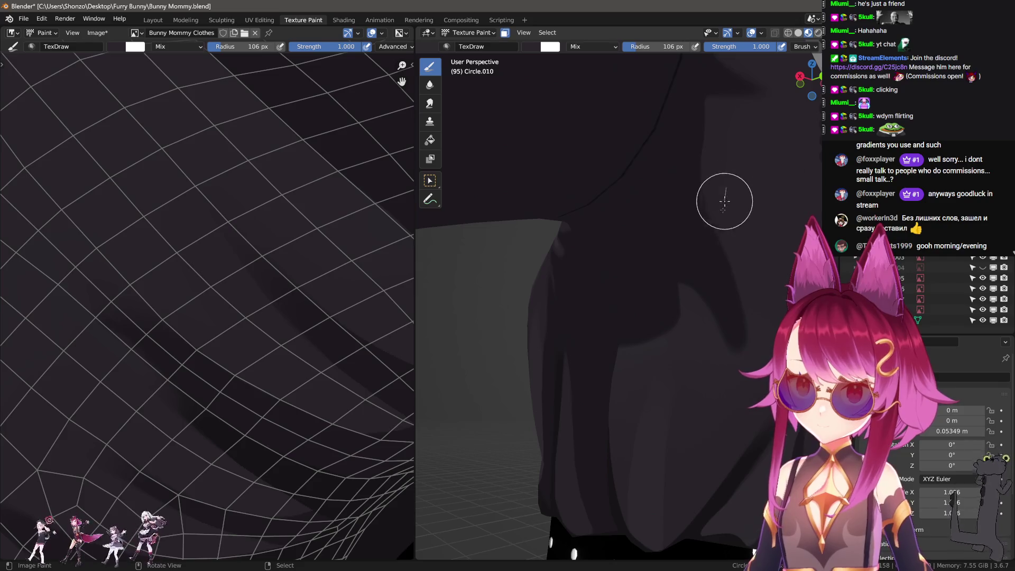
pyautogui.keyDown('shift'); pyautogui.moveTo(732, 273); pyautogui.dragTo(673, 320, button='middle'); pyautogui.keyUp('shift')
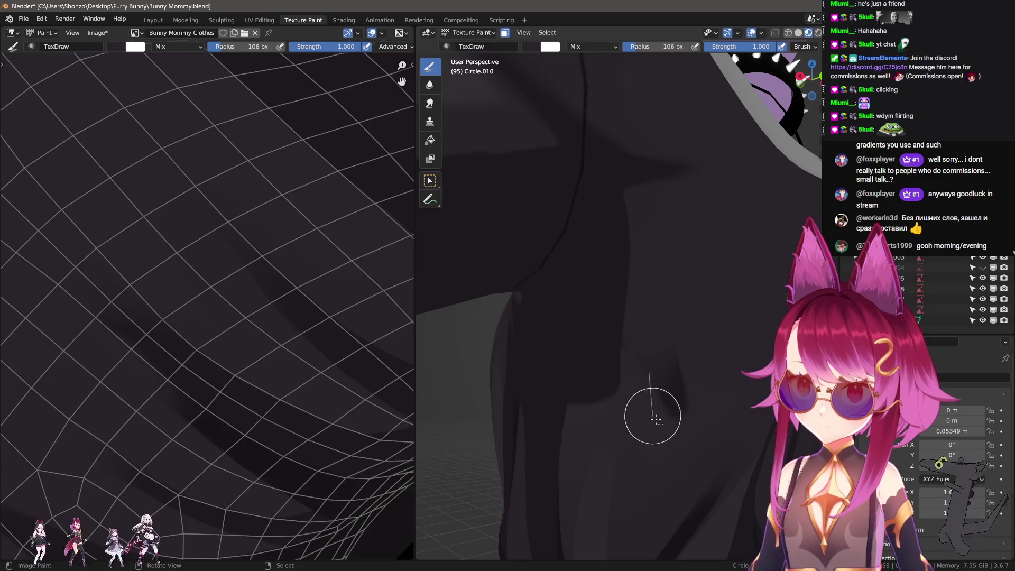
pyautogui.moveTo(649, 389)
pyautogui.mouseDown(button='middle')
pyautogui.moveTo(646, 347)
pyautogui.moveTo(626, 340)
pyautogui.moveTo(648, 324)
pyautogui.moveTo(594, 337)
pyautogui.moveTo(691, 328)
pyautogui.mouseUp(button='middle')
# - Toggle the shirt in and out of Edit Mode to compare its wireframe with the painted texture
pyautogui.press('Tab')
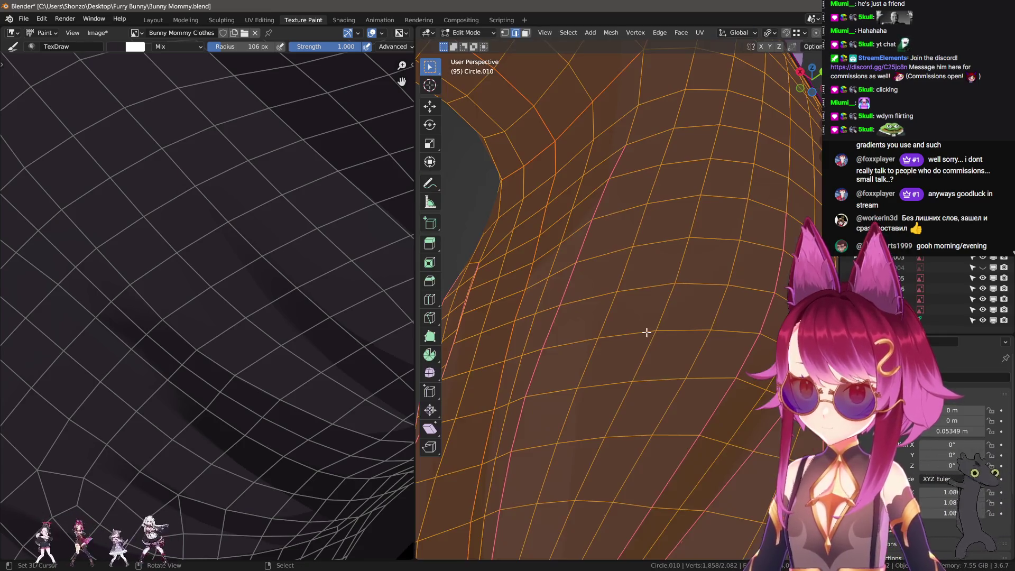
pyautogui.press('Tab')
pyautogui.moveTo(639, 287)
pyautogui.mouseDown(button='middle')
pyautogui.moveTo(640, 267)
pyautogui.moveTo(611, 339)
pyautogui.mouseUp(button='middle')
pyautogui.press('Tab')
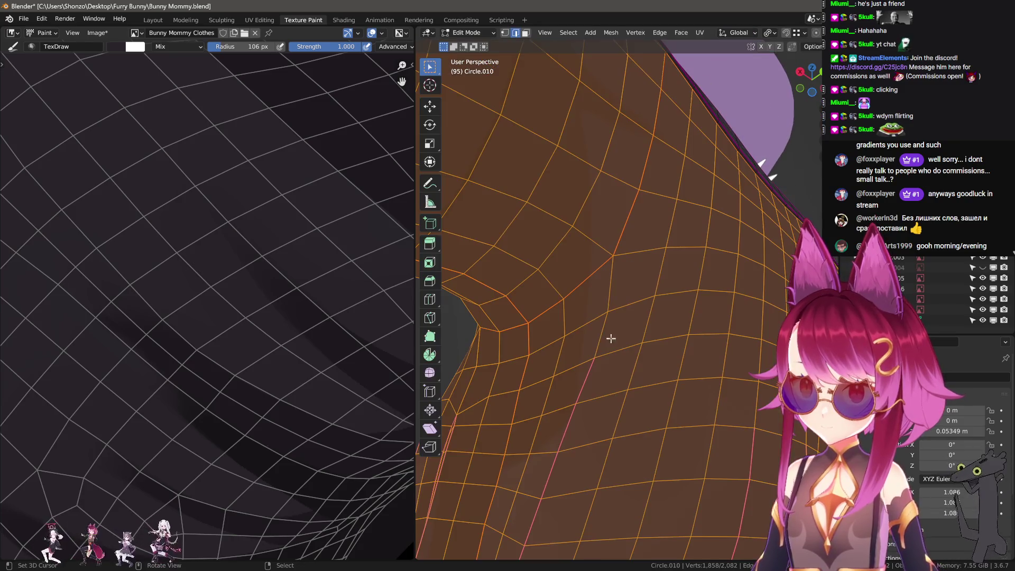
pyautogui.press('Tab')
pyautogui.moveTo(573, 462); pyautogui.dragTo(612, 351, button='middle')
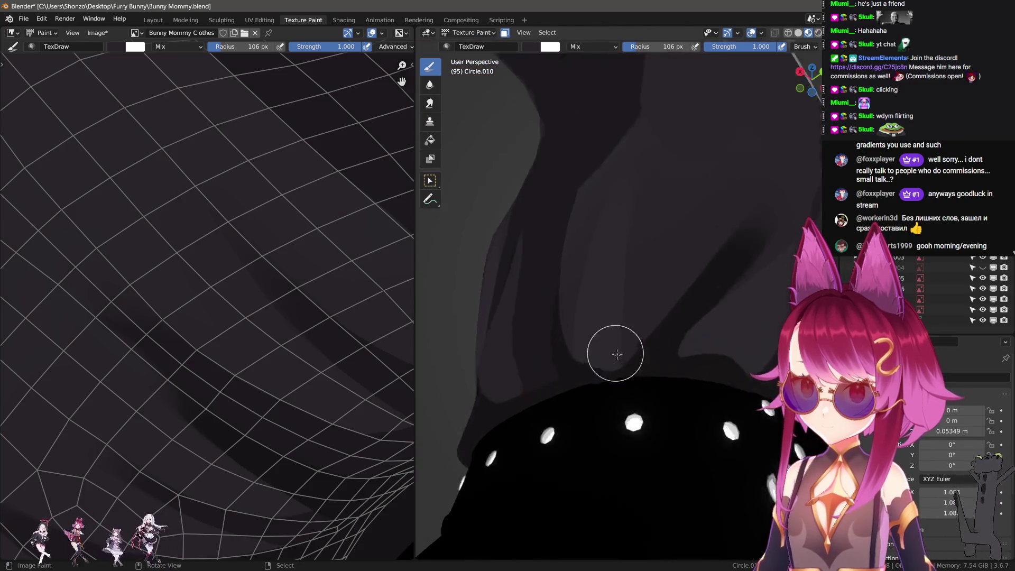
pyautogui.press('Tab')
pyautogui.moveTo(693, 365)
pyautogui.mouseDown(button='middle')
pyautogui.moveTo(637, 355)
pyautogui.moveTo(635, 374)
pyautogui.moveTo(620, 331)
pyautogui.moveTo(704, 331)
pyautogui.mouseUp(button='middle')
pyautogui.press('Tab')
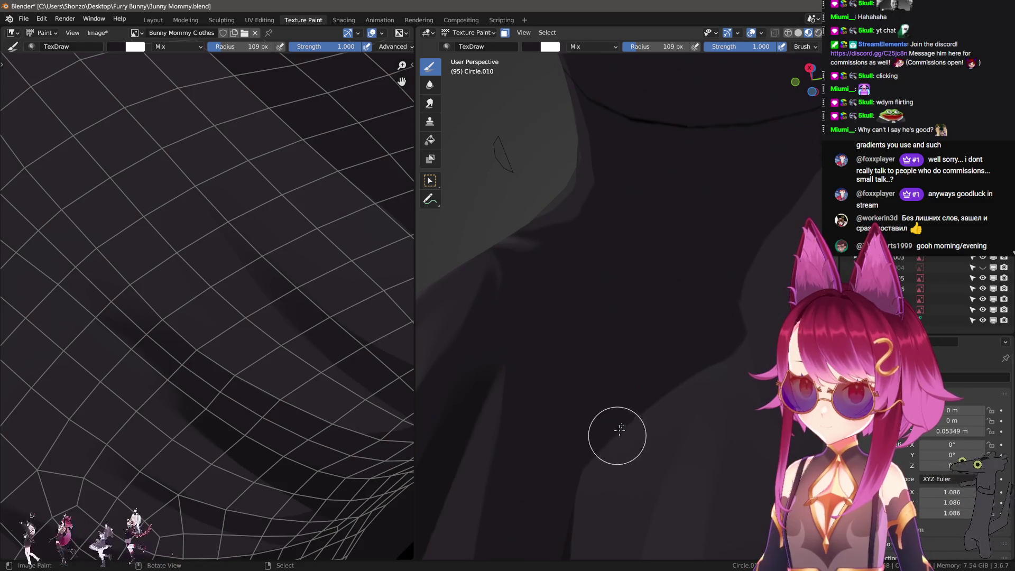
# - Shrink the draw brush from 104 px down to 69 px
pyautogui.press('f')
pyautogui.click(654, 348)
pyautogui.press('f')
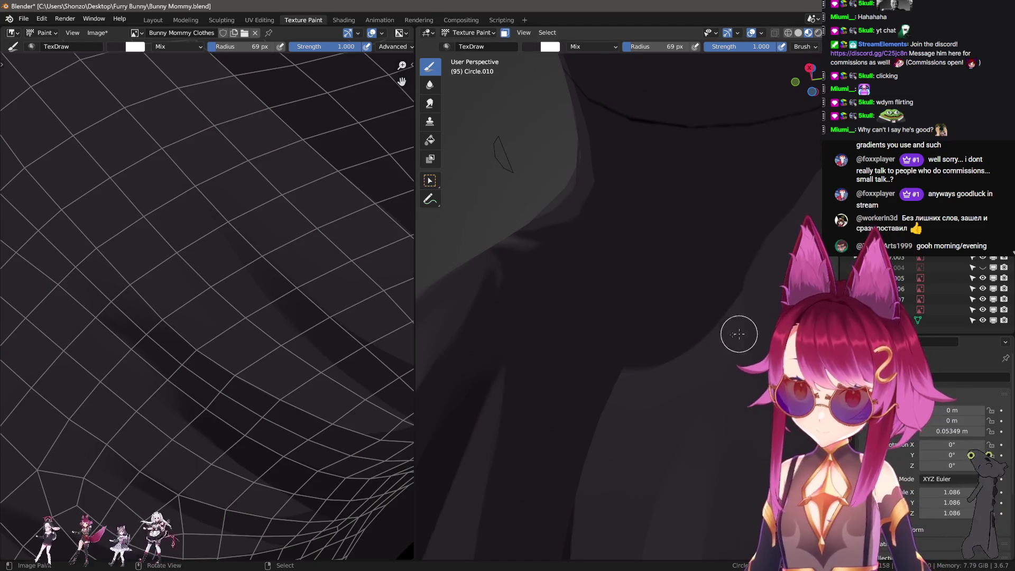
pyautogui.scroll(-3, 363, 362)
# - Bring the shirt's UV area and side into view, checking the mesh wireframe along the way
pyautogui.moveTo(249, 351); pyautogui.dragTo(247, 450, button='middle')
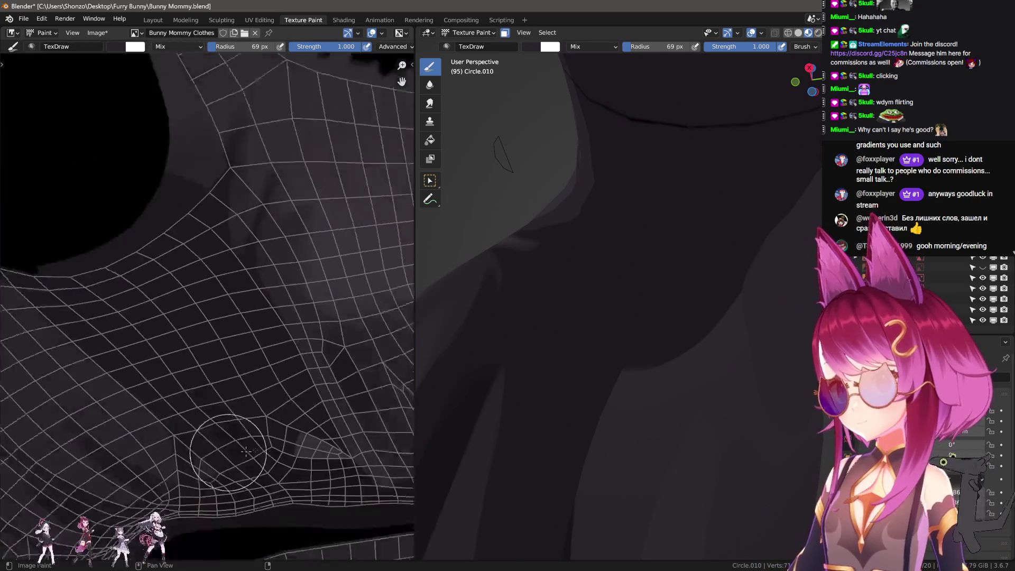
pyautogui.scroll(-3, 247, 451)
pyautogui.scroll(5, 347, 358)
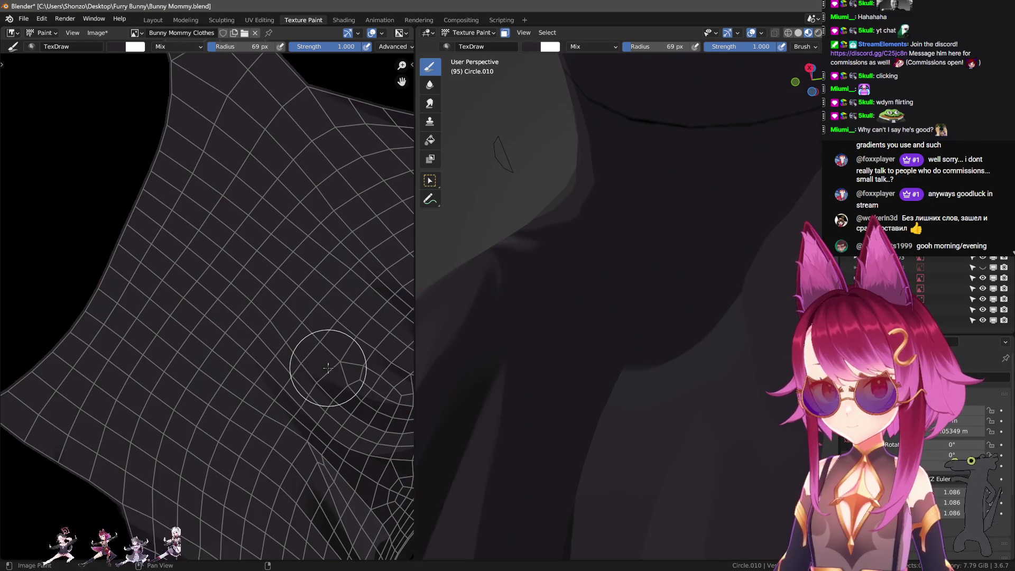
pyautogui.scroll(-3, 244, 354)
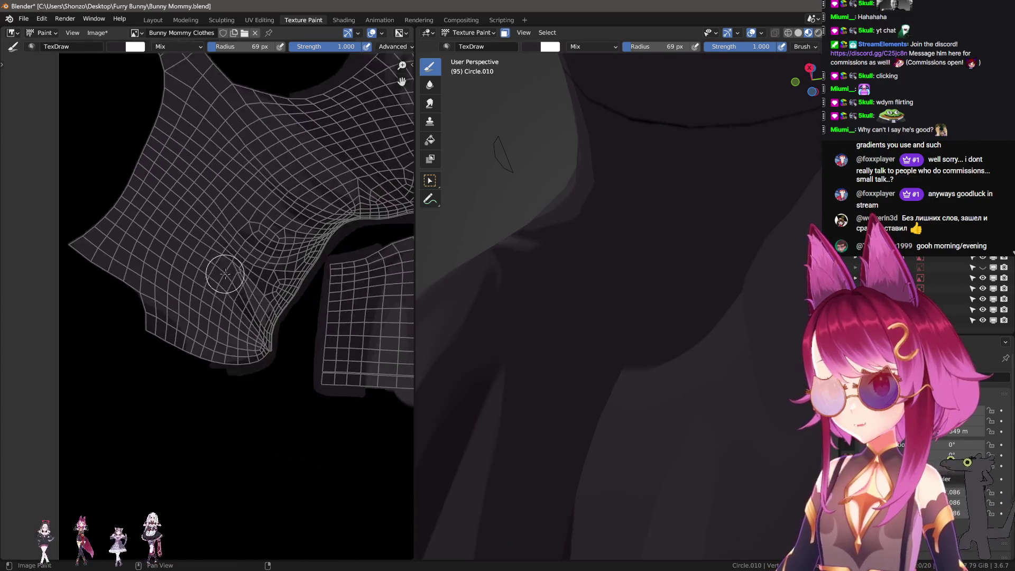
pyautogui.scroll(4, 219, 276)
pyautogui.scroll(4, 635, 325)
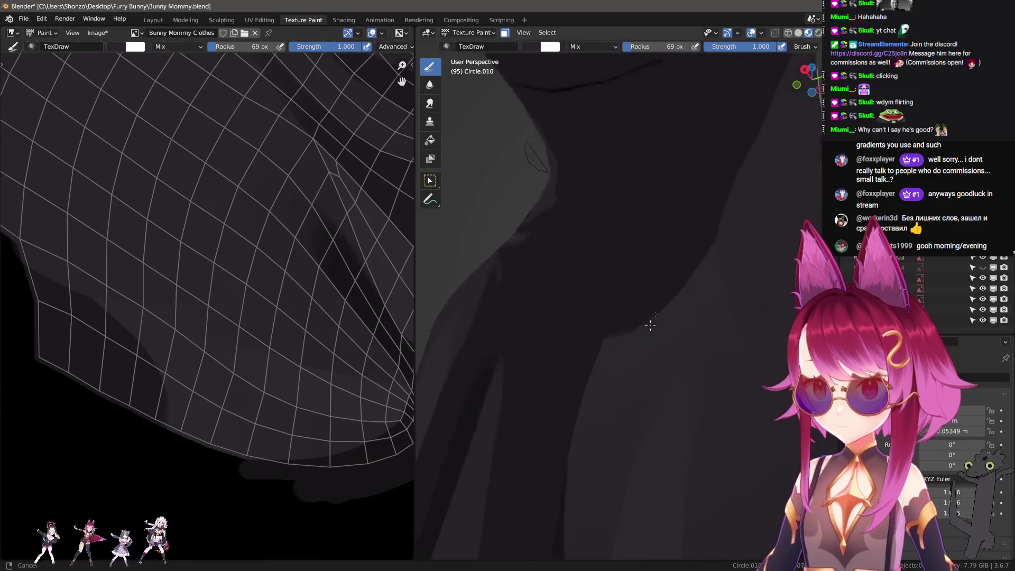
pyautogui.press('Tab')
pyautogui.press('Tab')
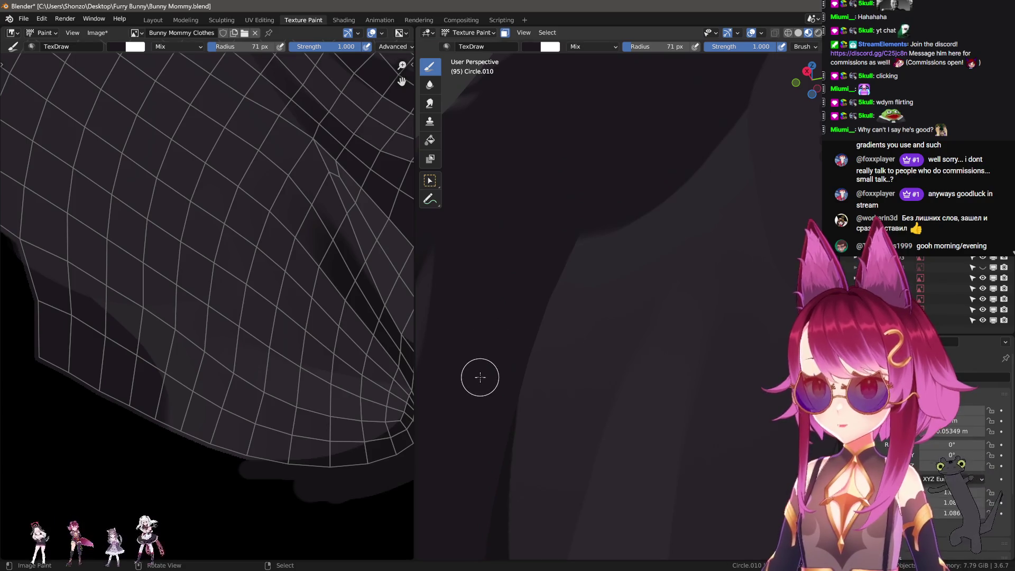
pyautogui.keyDown('shift'); pyautogui.moveTo(480, 377); pyautogui.dragTo(518, 366, button='middle'); pyautogui.keyUp('shift')
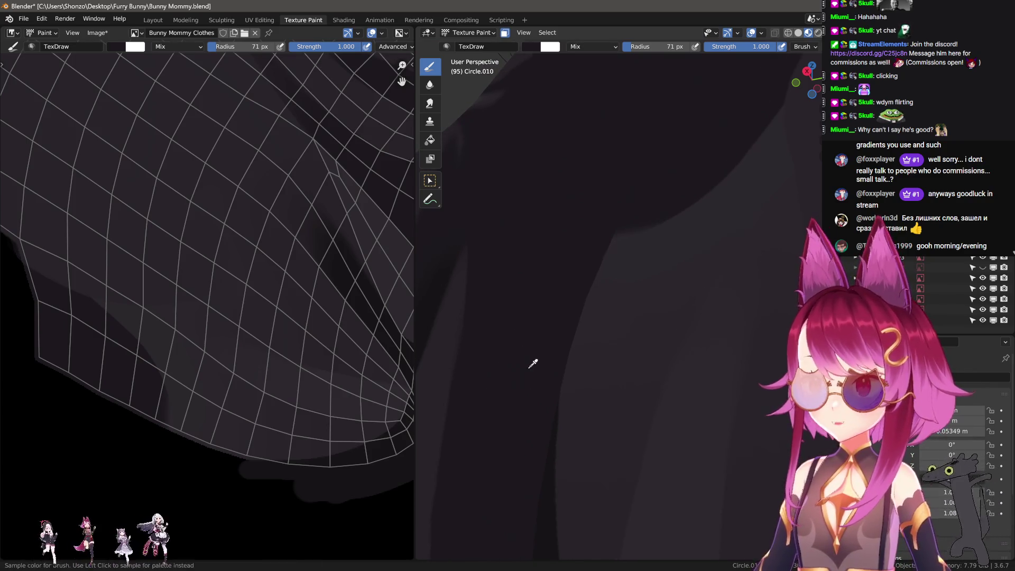
# - Set the brush blend to Darken and paint darkening strokes up the shirt's side fold
pyautogui.rightClick(531, 391)
pyautogui.click(461, 362)
pyautogui.click(460, 377)
pyautogui.moveTo(548, 378)
pyautogui.mouseDown()
pyautogui.moveTo(680, 177)
pyautogui.moveTo(529, 340)
pyautogui.moveTo(538, 407)
pyautogui.moveTo(641, 188)
pyautogui.moveTo(748, 125)
pyautogui.moveTo(536, 428)
pyautogui.mouseUp()
pyautogui.moveTo(590, 285); pyautogui.dragTo(702, 165)
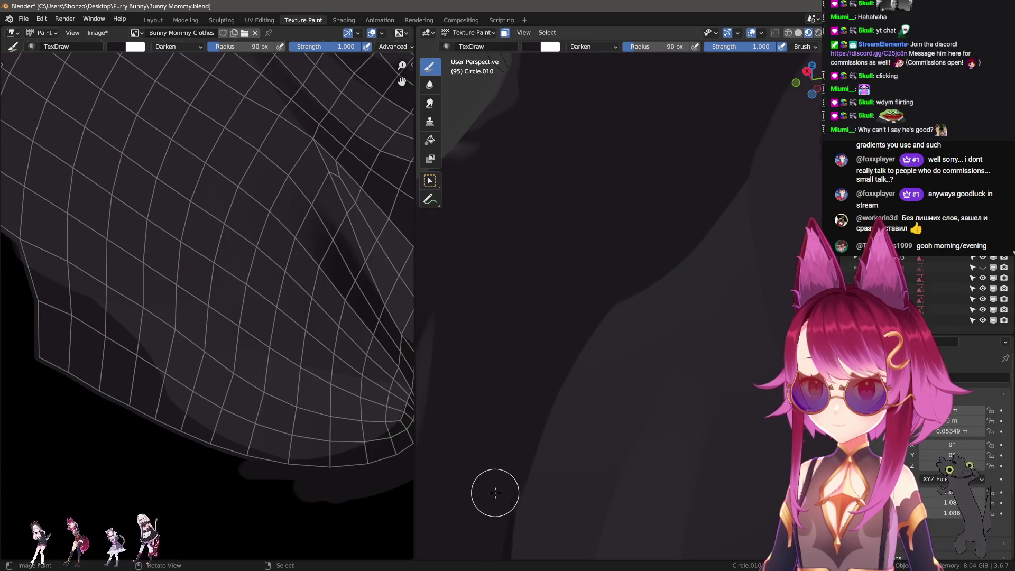
pyautogui.moveTo(581, 304)
pyautogui.mouseDown()
pyautogui.moveTo(691, 227)
pyautogui.moveTo(732, 143)
pyautogui.moveTo(714, 173)
pyautogui.mouseUp()
pyautogui.moveTo(713, 173)
pyautogui.mouseDown(button='middle')
pyautogui.moveTo(695, 363)
pyautogui.moveTo(645, 347)
pyautogui.moveTo(567, 356)
pyautogui.moveTo(524, 382)
pyautogui.moveTo(679, 365)
pyautogui.mouseUp(button='middle')
pyautogui.scroll(4, 291, 386)
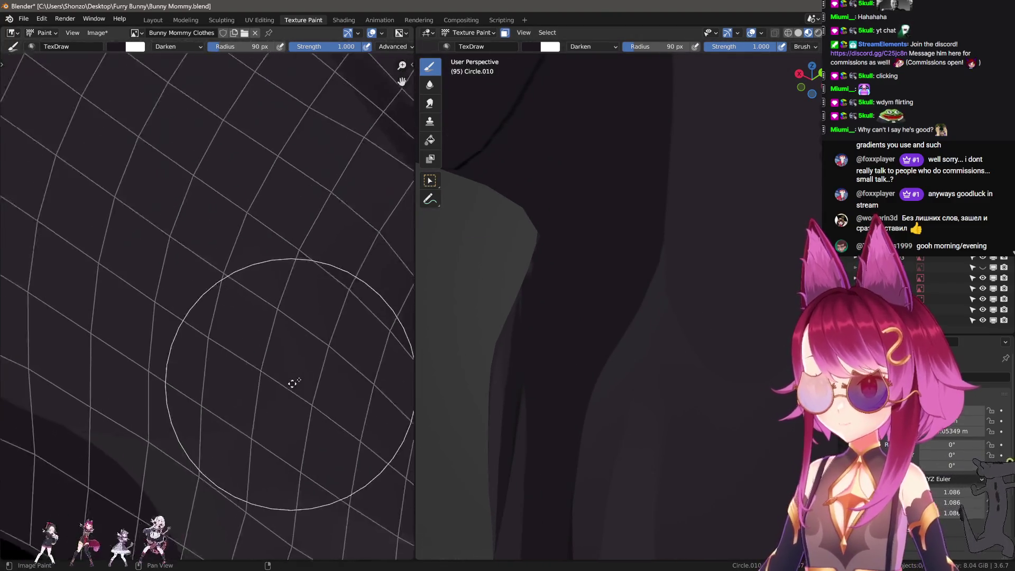
# - Switch to the Smear brush and greatly enlarge its radius
pyautogui.hotkey('alt', 'f')
pyautogui.press('3')
pyautogui.click(275, 278)
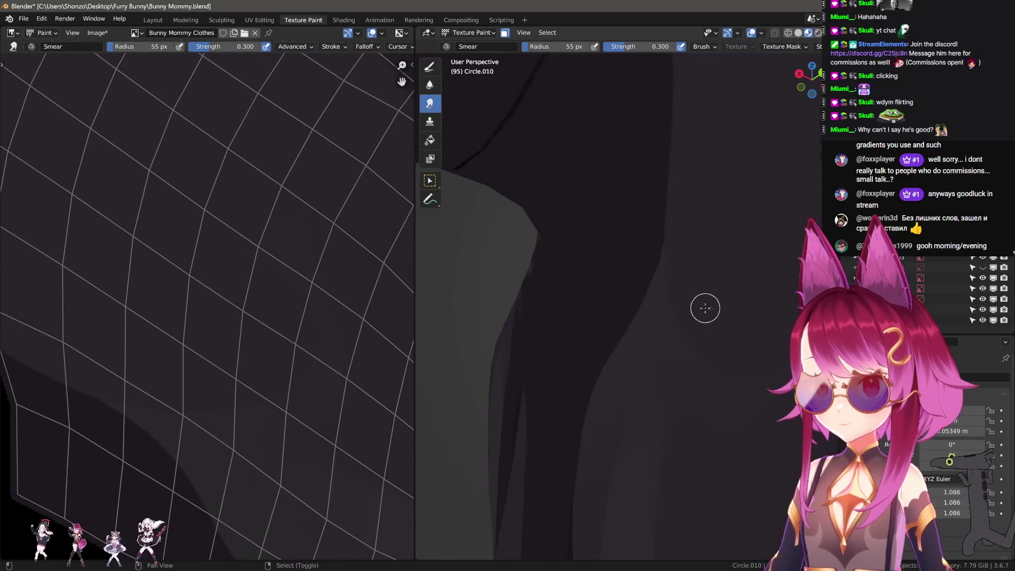
pyautogui.press('f')
pyautogui.click(679, 317)
# - Reframe the view on the shirt and shrink the smear brush
pyautogui.moveTo(682, 318)
pyautogui.mouseDown(button='middle')
pyautogui.moveTo(653, 333)
pyautogui.moveTo(675, 340)
pyautogui.mouseUp(button='middle')
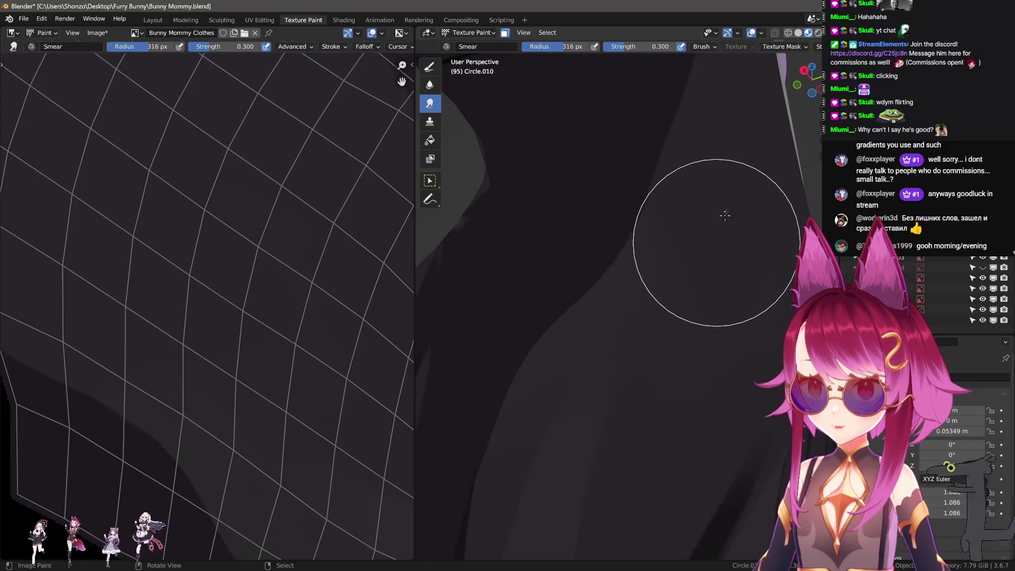
pyautogui.moveTo(719, 217); pyautogui.dragTo(704, 272, button='middle')
pyautogui.scroll(-5, 687, 285)
pyautogui.moveTo(671, 301)
pyautogui.mouseDown(button='middle')
pyautogui.moveTo(628, 307)
pyautogui.moveTo(607, 324)
pyautogui.moveTo(481, 335)
pyautogui.moveTo(622, 339)
pyautogui.mouseUp(button='middle')
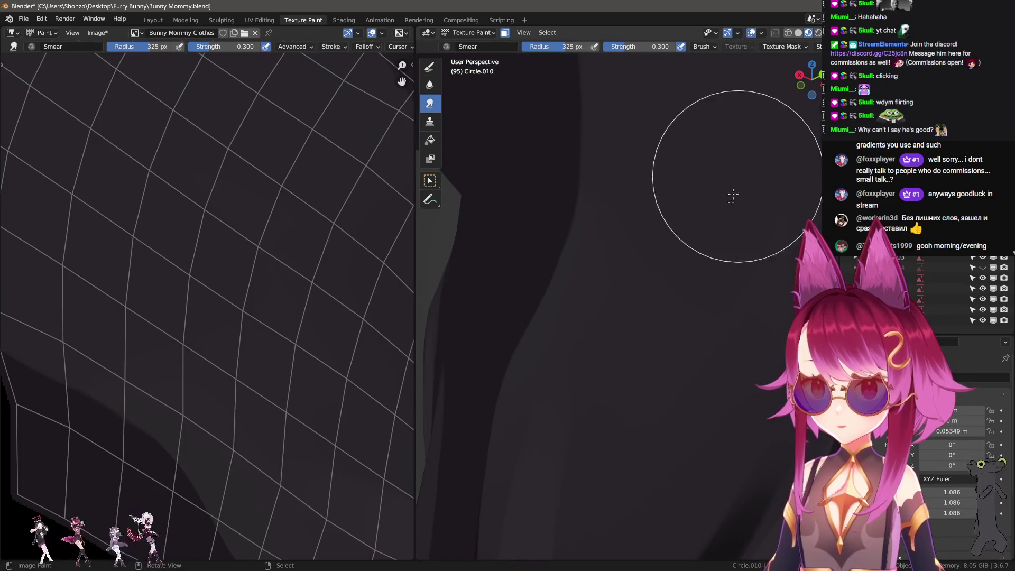
pyautogui.moveTo(668, 437)
pyautogui.mouseDown(button='middle')
pyautogui.moveTo(694, 400)
pyautogui.moveTo(687, 370)
pyautogui.moveTo(684, 407)
pyautogui.moveTo(716, 419)
pyautogui.mouseUp(button='middle')
pyautogui.press('f')
pyautogui.click(656, 310)
pyautogui.scroll(-3, 671, 373)
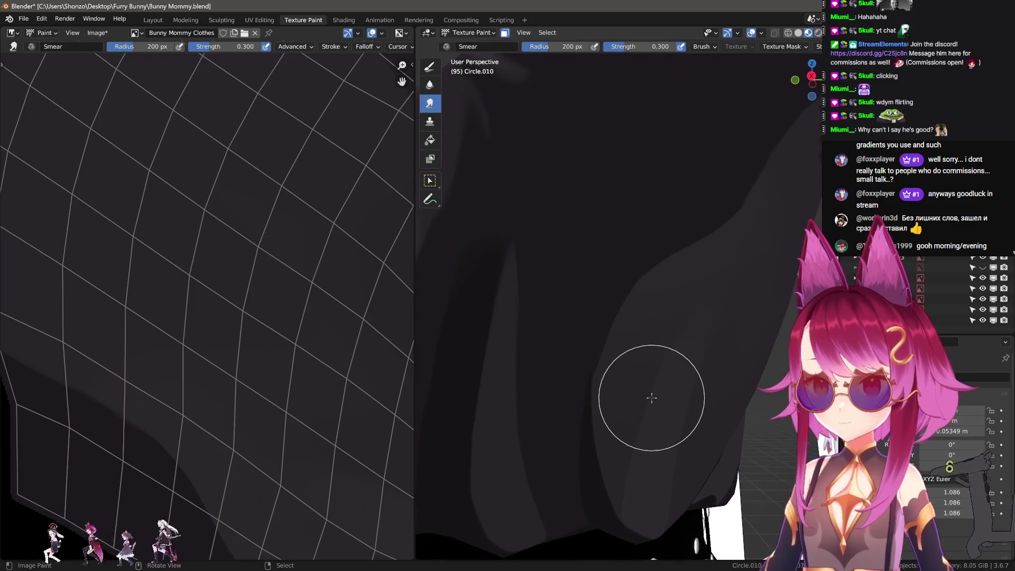
pyautogui.moveTo(596, 390); pyautogui.dragTo(598, 403, button='middle')
# - Check the mesh wireframe, paint straight dark lines along the shadow, then undo them
pyautogui.press('Tab')
pyautogui.moveTo(591, 363)
pyautogui.mouseDown(button='middle')
pyautogui.moveTo(572, 354)
pyautogui.moveTo(602, 331)
pyautogui.mouseUp(button='middle')
pyautogui.press('Tab')
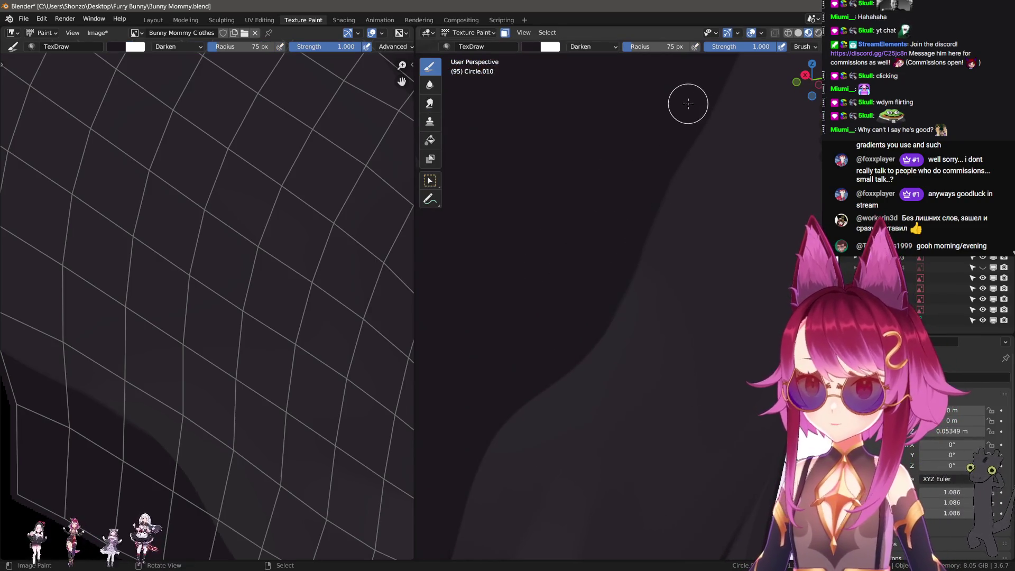
pyautogui.moveTo(632, 258)
pyautogui.mouseDown()
pyautogui.moveTo(609, 308)
pyautogui.moveTo(567, 356)
pyautogui.mouseUp()
pyautogui.moveTo(567, 355); pyautogui.dragTo(532, 384)
pyautogui.moveTo(474, 412); pyautogui.dragTo(474, 412)
pyautogui.hotkey('ctrl', 'z')
pyautogui.hotkey('ctrl', 'z')
pyautogui.hotkey('ctrl', 'z')
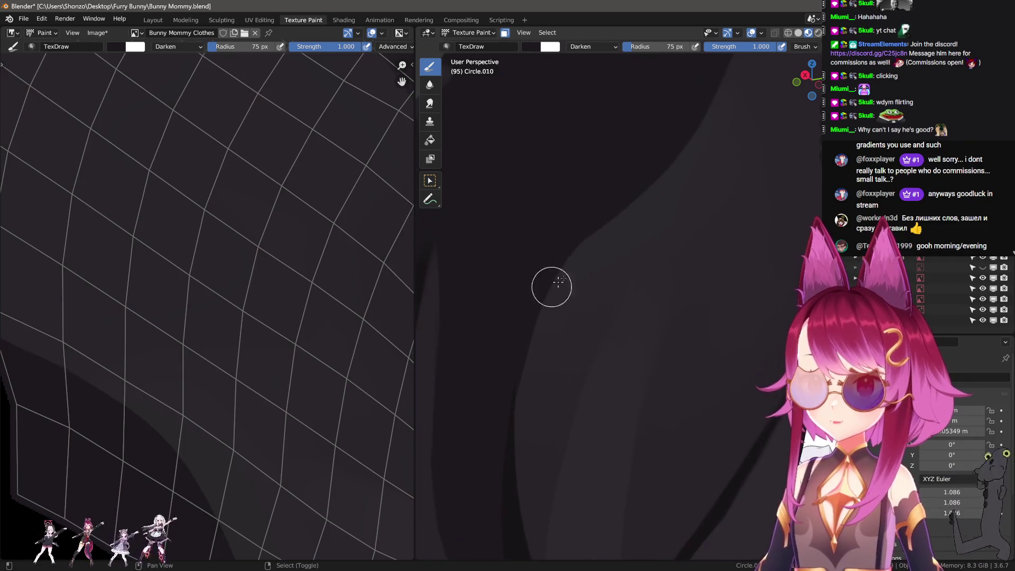
# - Return to smearing and shrink the brush from 94 px down to 23 px
pyautogui.hotkey('shift', 'space')
pyautogui.press('f')
pyautogui.click(688, 118)
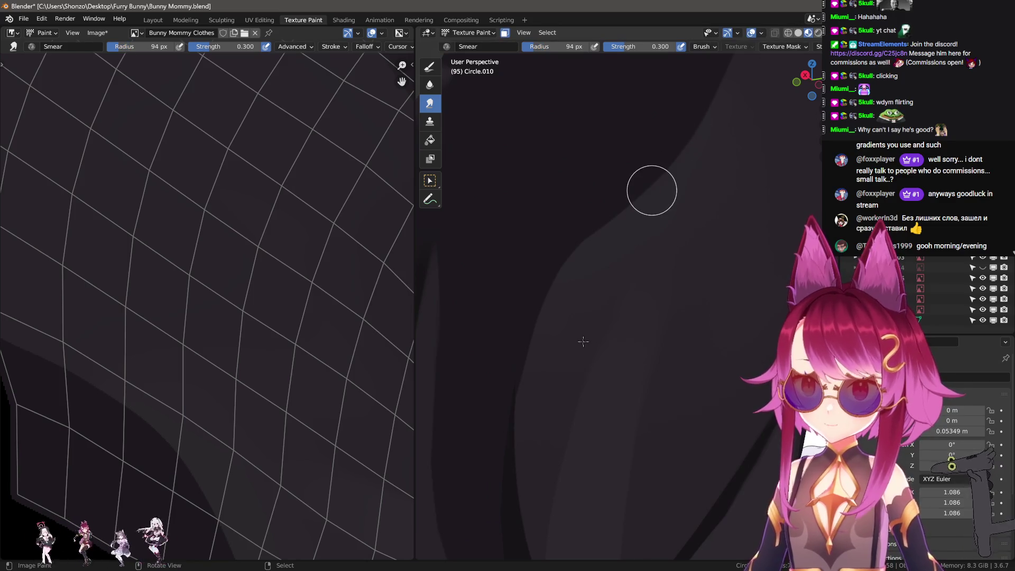
pyautogui.scroll(-3, 260, 324)
pyautogui.scroll(3, 260, 301)
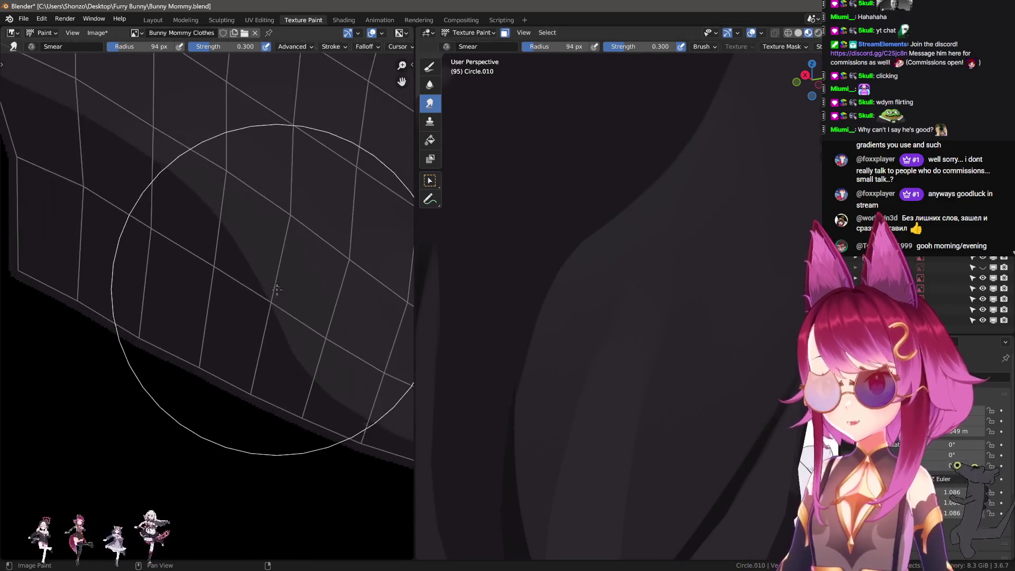
pyautogui.press('f')
pyautogui.click(197, 283)
pyautogui.scroll(2, 156, 325)
pyautogui.scroll(-3, 137, 296)
# - Pick a falloff curve, set a 21 px radius, and smear a dark streak into the lighter band
pyautogui.press('e')
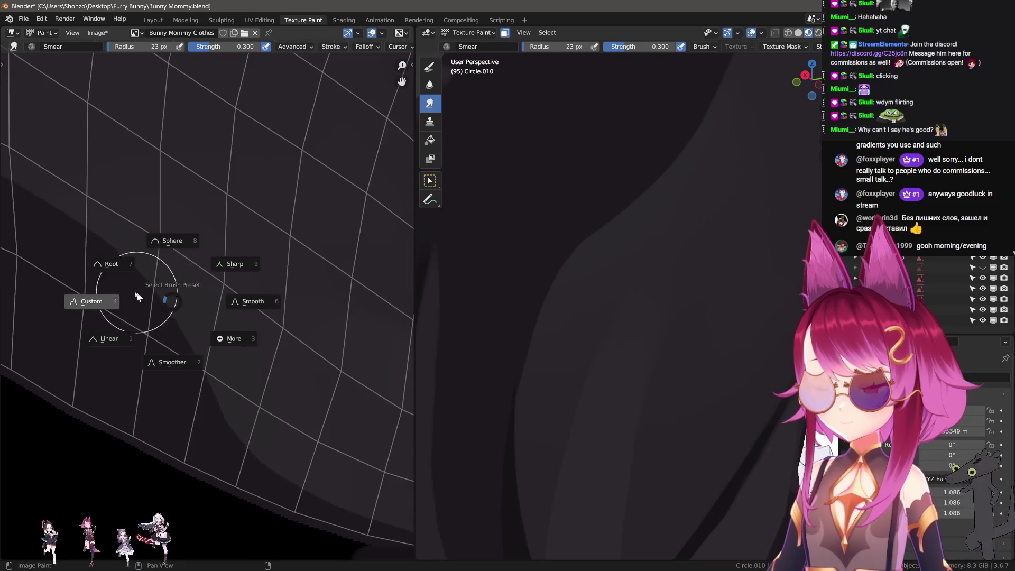
pyautogui.click(109, 295)
pyautogui.scroll(3, 89, 265)
pyautogui.moveTo(89, 266); pyautogui.dragTo(107, 267, button='middle')
pyautogui.press('[')
pyautogui.press('[')
pyautogui.press('[')
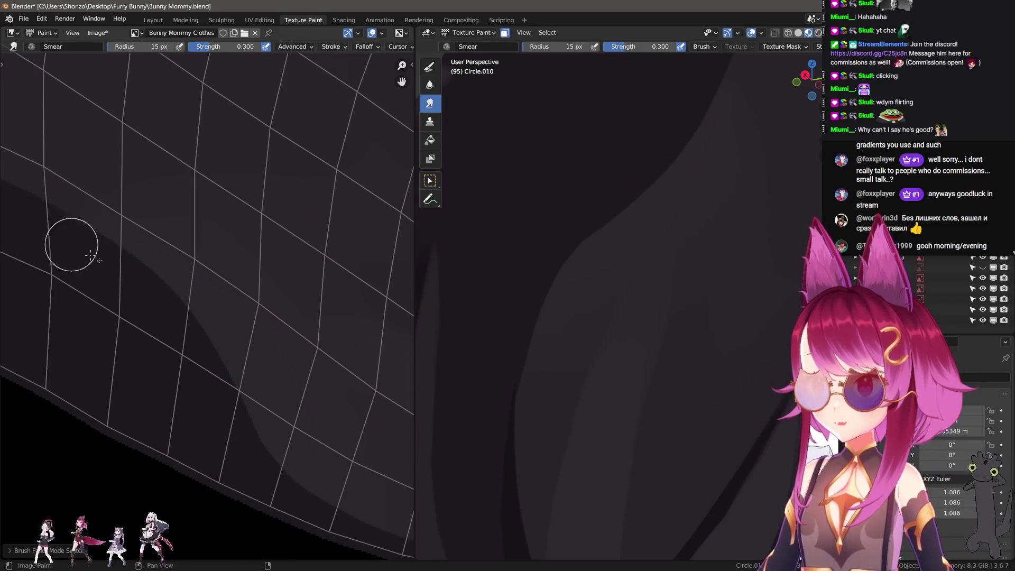
pyautogui.press(']')
pyautogui.press(']')
pyautogui.press(']')
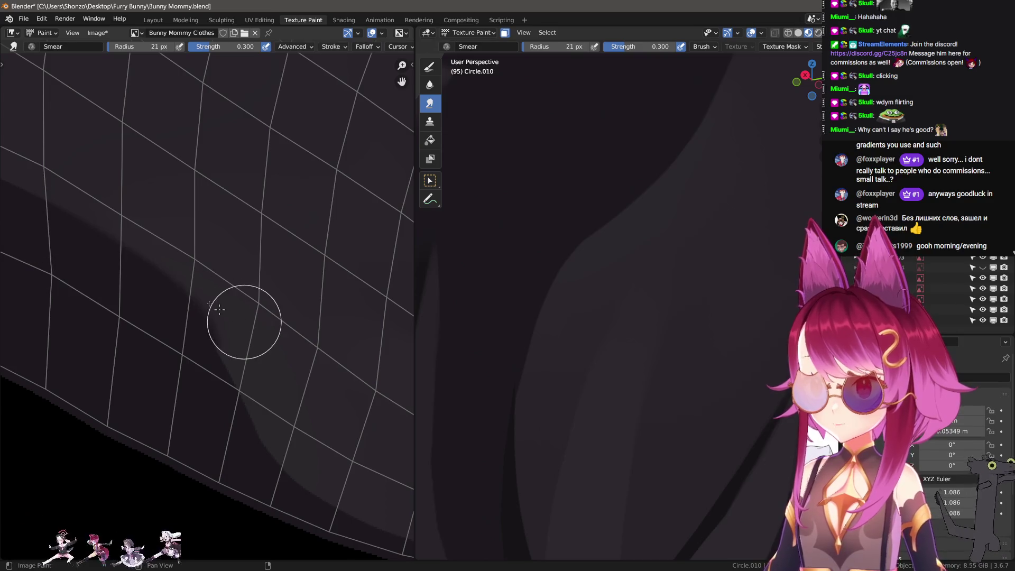
pyautogui.moveTo(148, 272); pyautogui.dragTo(335, 356)
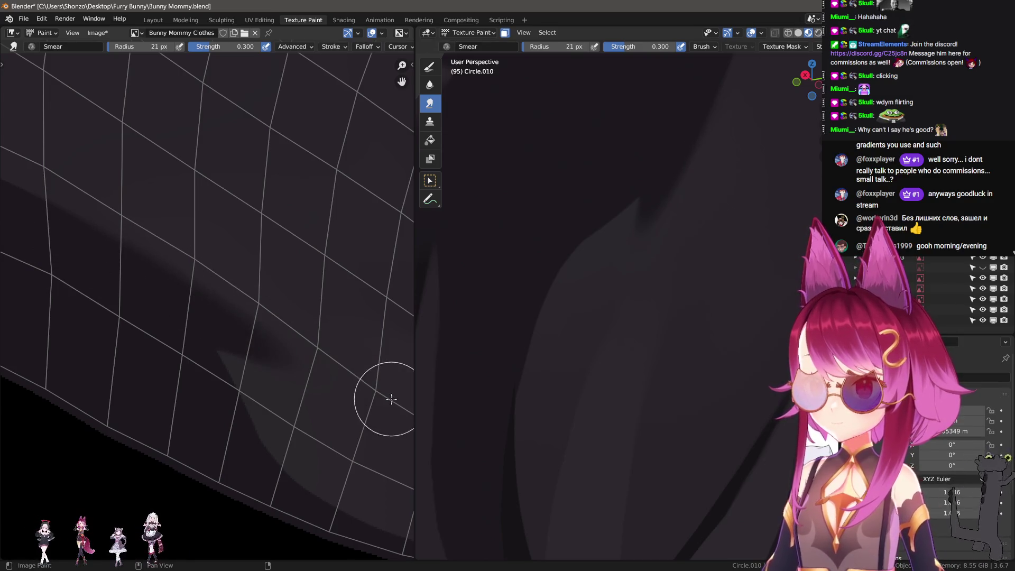
# - Give the brush an 18 px radius with a new falloff curve, then narrow it to 7 px
pyautogui.press('f')
pyautogui.click(310, 363)
pyautogui.hotkey('shift', 'f')
pyautogui.click(250, 359)
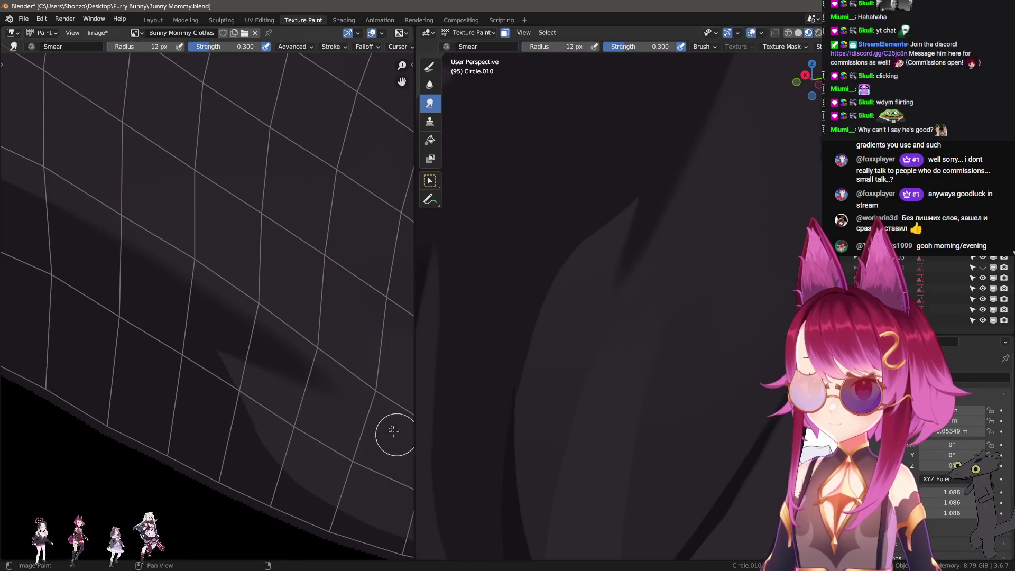
pyautogui.moveTo(353, 395); pyautogui.dragTo(331, 382, button='middle')
pyautogui.scroll(-2, 336, 386)
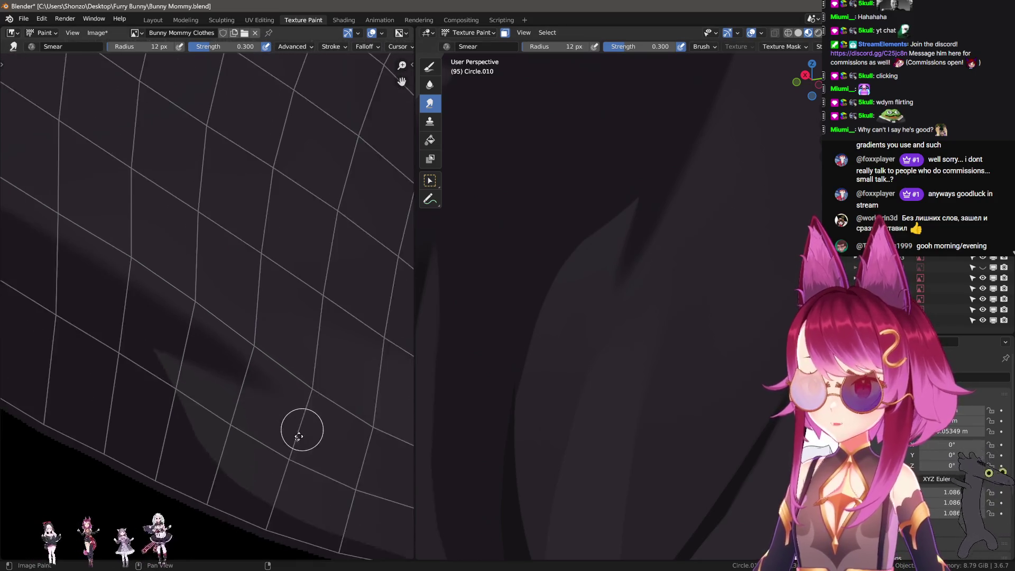
pyautogui.scroll(3, 301, 426)
pyautogui.press(']')
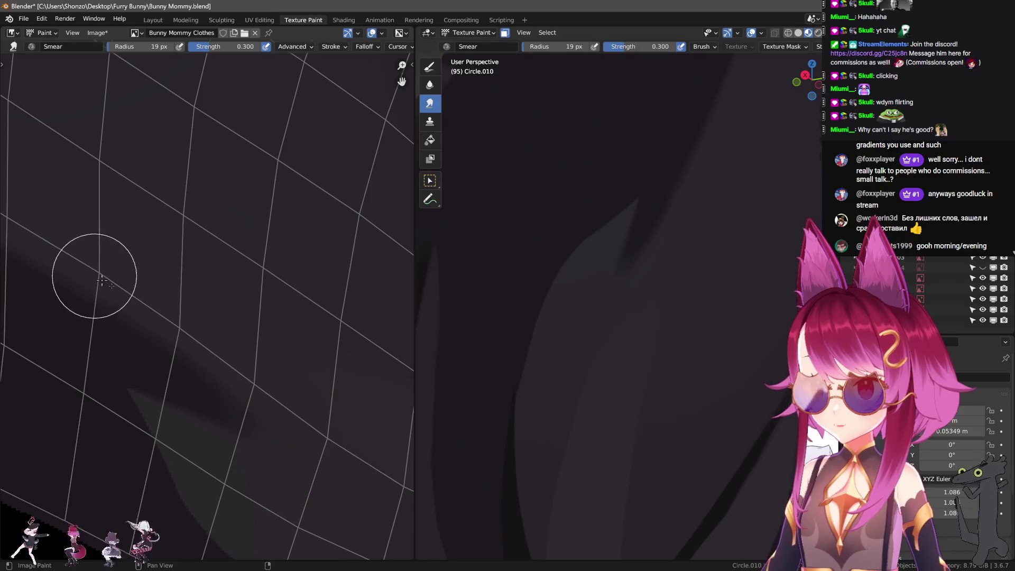
pyautogui.press('[')
pyautogui.press('[')
pyautogui.press('[')
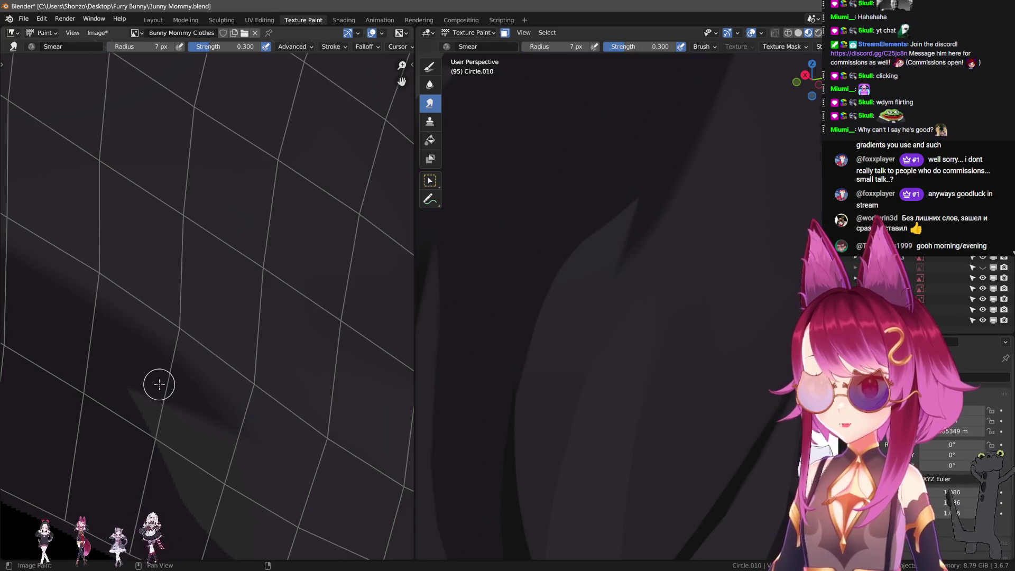
# - Soften the shadow edge, then return to Smear at a 30 px radius
pyautogui.hotkey('shift', 'space')
pyautogui.press('2')
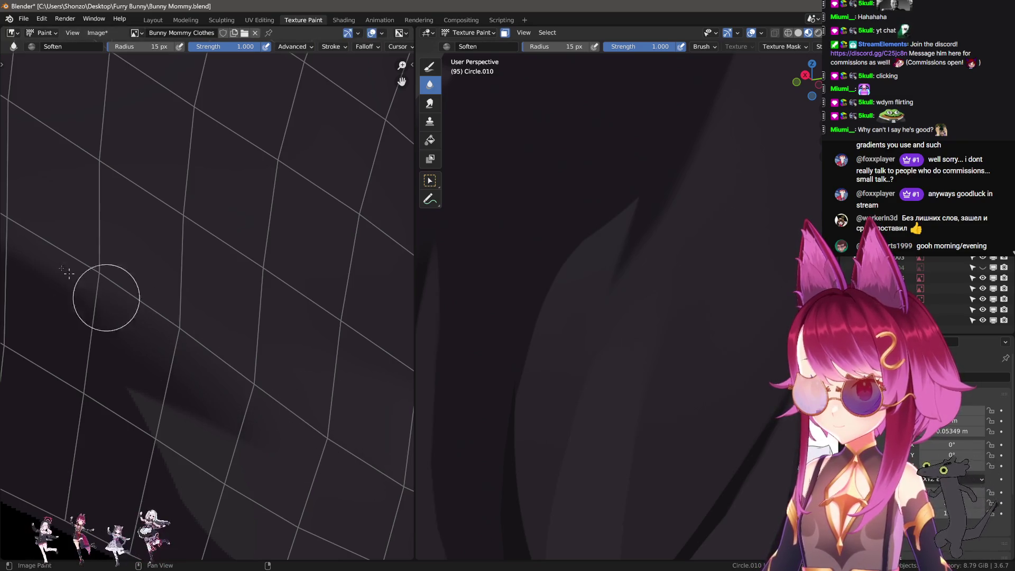
pyautogui.scroll(-5, 673, 317)
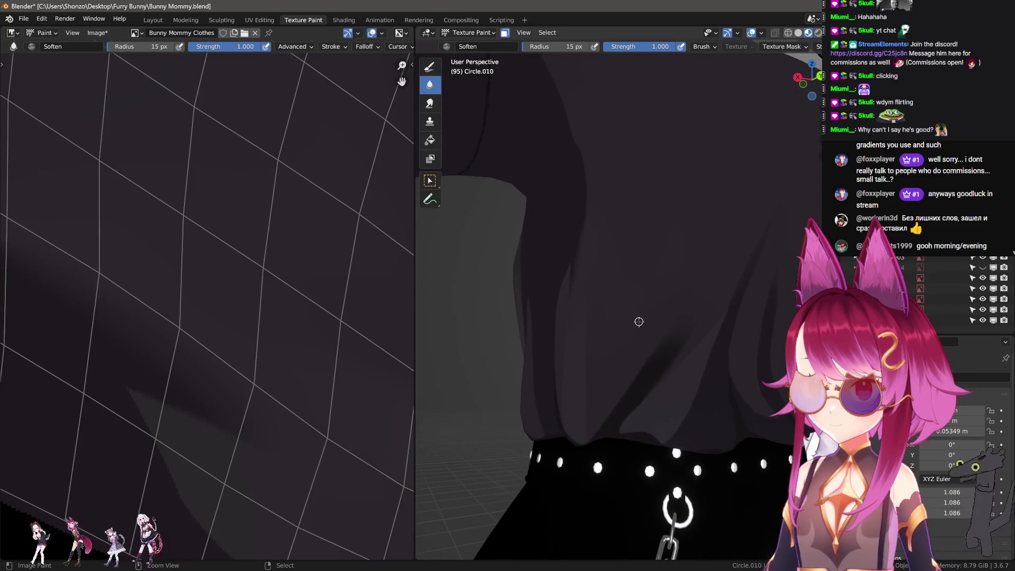
pyautogui.moveTo(254, 404); pyautogui.dragTo(244, 364, button='middle')
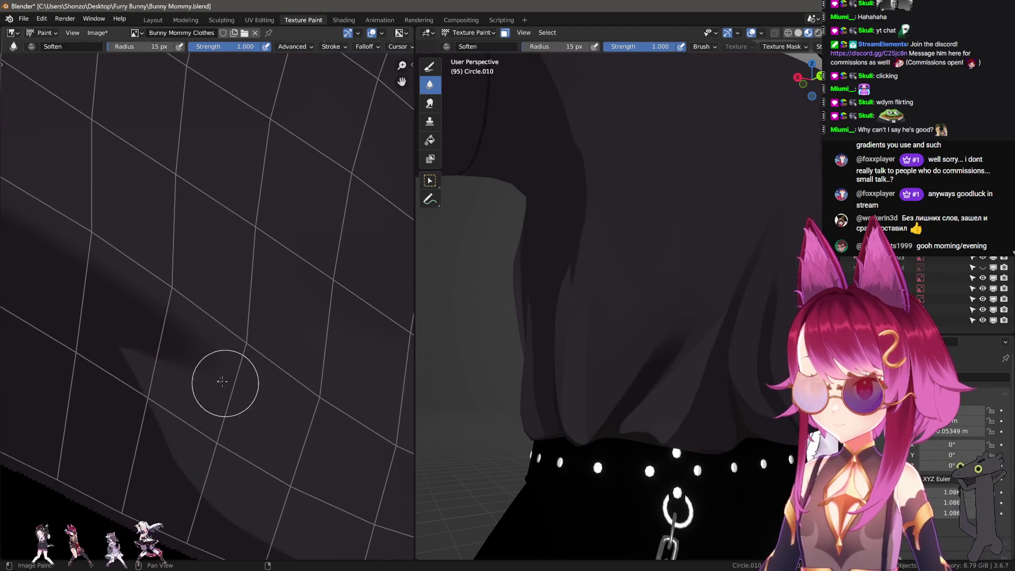
pyautogui.hotkey('shift', 'space')
pyautogui.press('3')
pyautogui.write('f30')
pyautogui.press('Return')
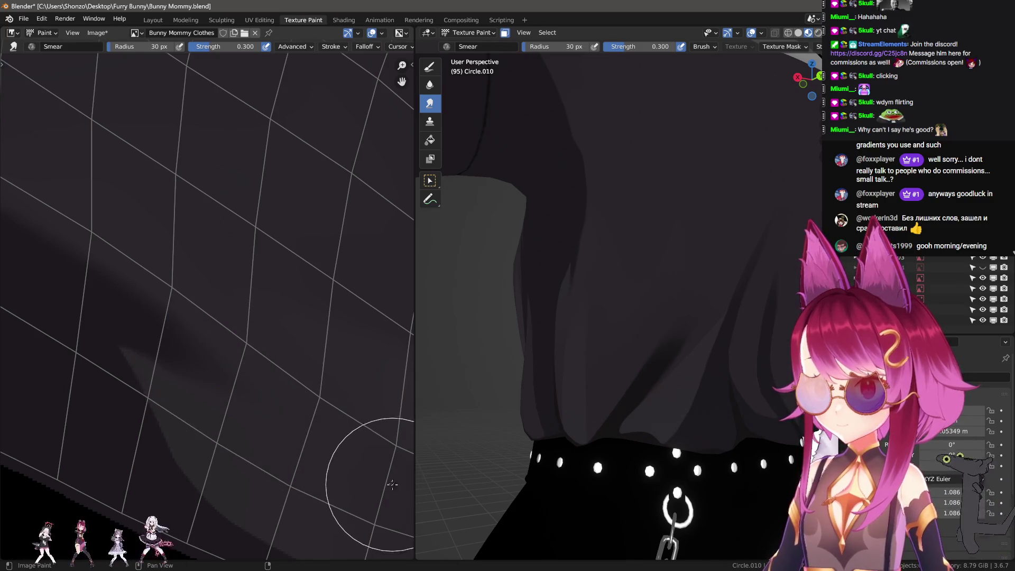
pyautogui.moveTo(702, 333)
pyautogui.mouseDown(button='middle')
pyautogui.moveTo(770, 335)
pyautogui.moveTo(740, 338)
pyautogui.mouseUp(button='middle')
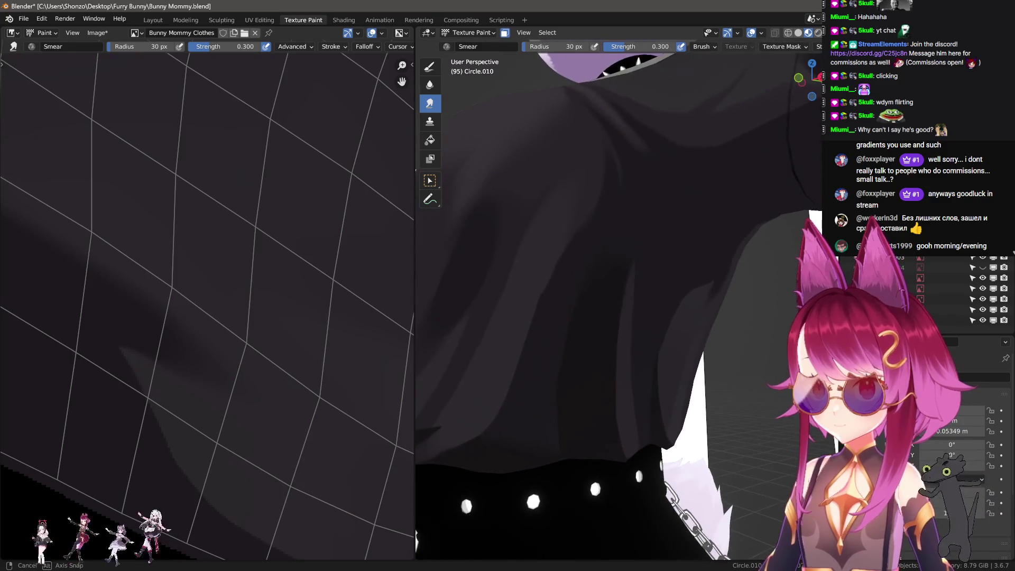
pyautogui.scroll(2, 240, 388)
pyautogui.hotkey('shift', 'space')
# - Return to the Draw brush at 115 px, keeping Darken blending
pyautogui.press('1')
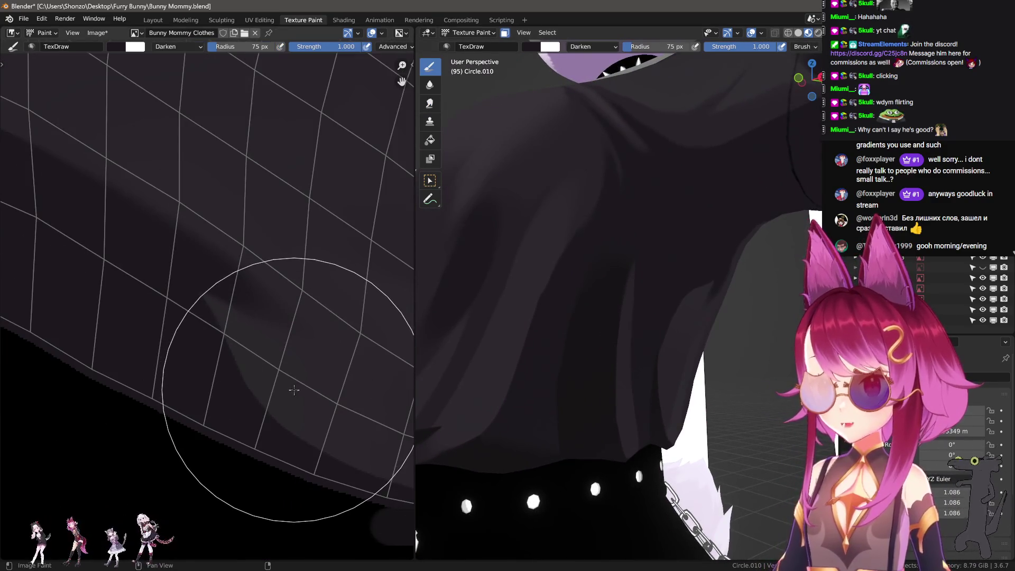
pyautogui.scroll(5, 612, 378)
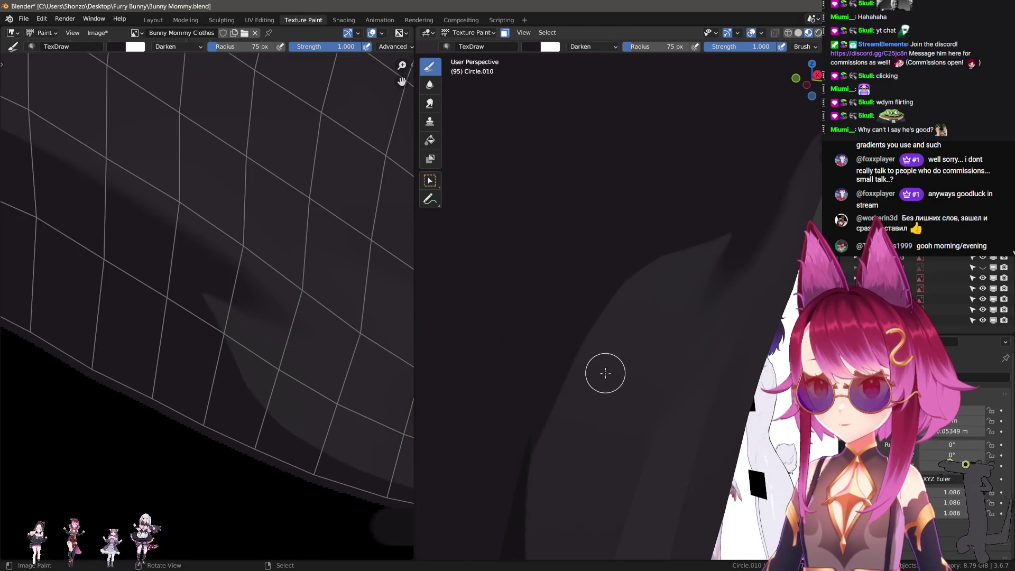
pyautogui.scroll(-2, 578, 358)
pyautogui.scroll(-1, 154, 376)
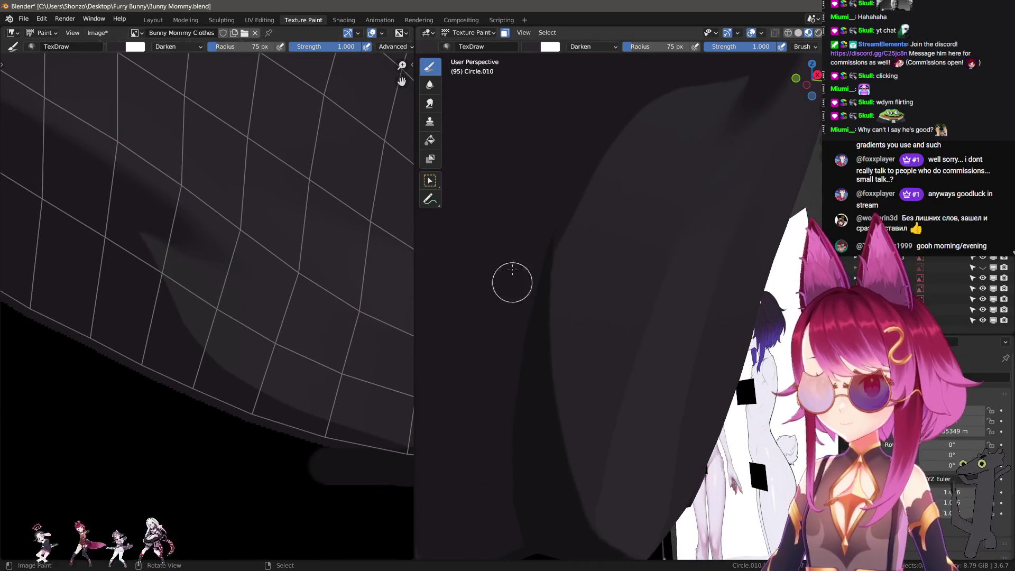
pyautogui.press('f')
pyautogui.click(549, 189)
pyautogui.rightClick(549, 179)
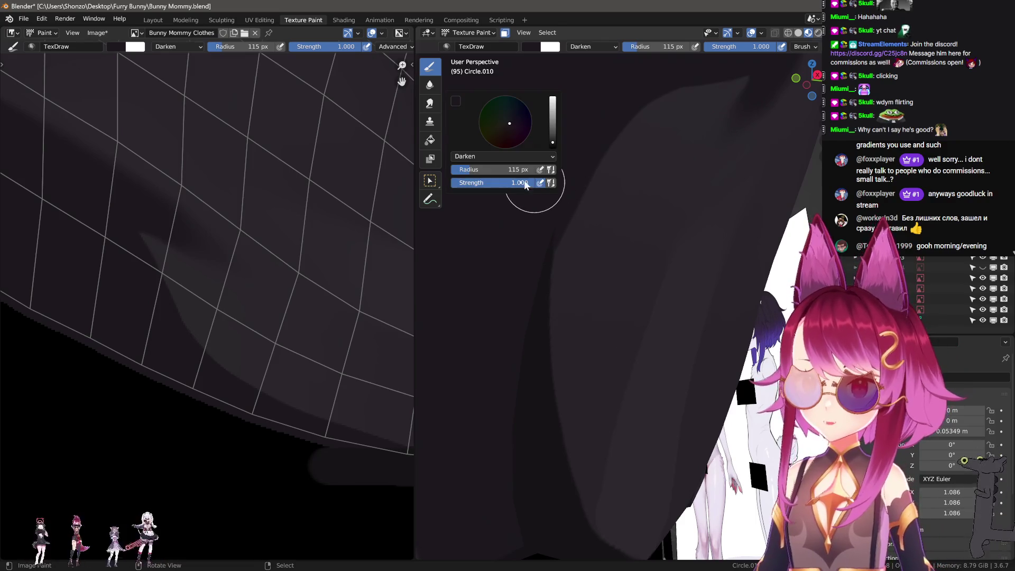
pyautogui.click(481, 156)
pyautogui.press('Escape')
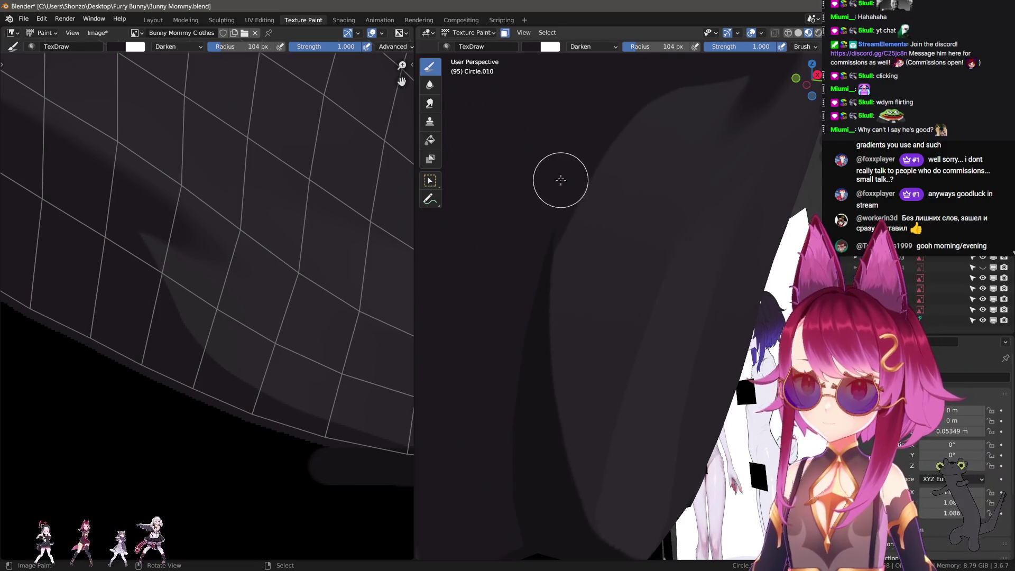
# - Paint darkening strokes down the shirt, shrinking the brush to 68 then 57 px
pyautogui.moveTo(527, 260); pyautogui.dragTo(521, 449)
pyautogui.moveTo(606, 107)
pyautogui.mouseDown()
pyautogui.moveTo(518, 366)
pyautogui.moveTo(523, 476)
pyautogui.mouseUp()
pyautogui.press('[')
pyautogui.press('[')
pyautogui.press('[')
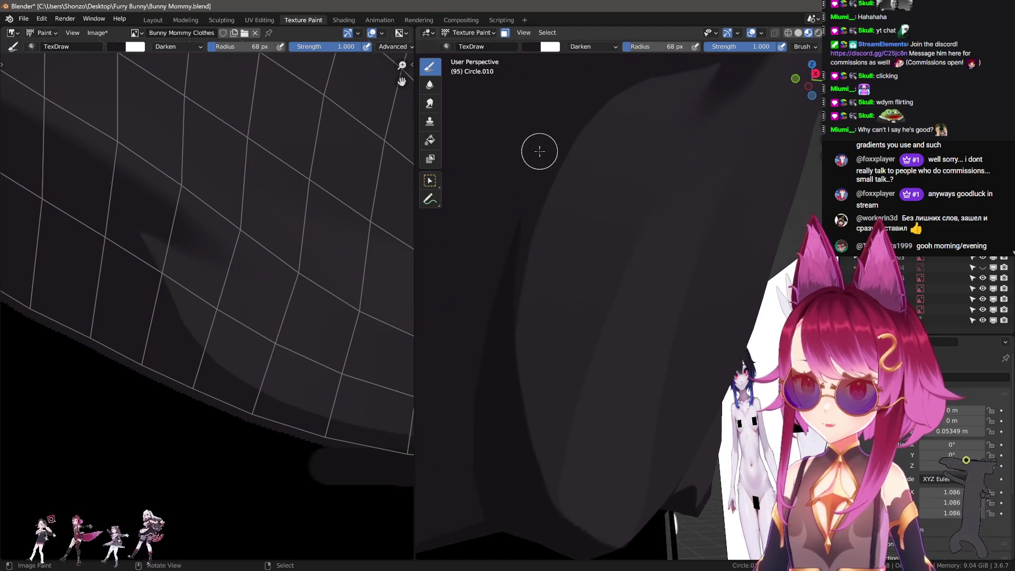
pyautogui.moveTo(509, 312)
pyautogui.mouseDown()
pyautogui.moveTo(516, 510)
pyautogui.moveTo(515, 229)
pyautogui.moveTo(556, 129)
pyautogui.mouseUp()
pyautogui.press('[')
pyautogui.press('[')
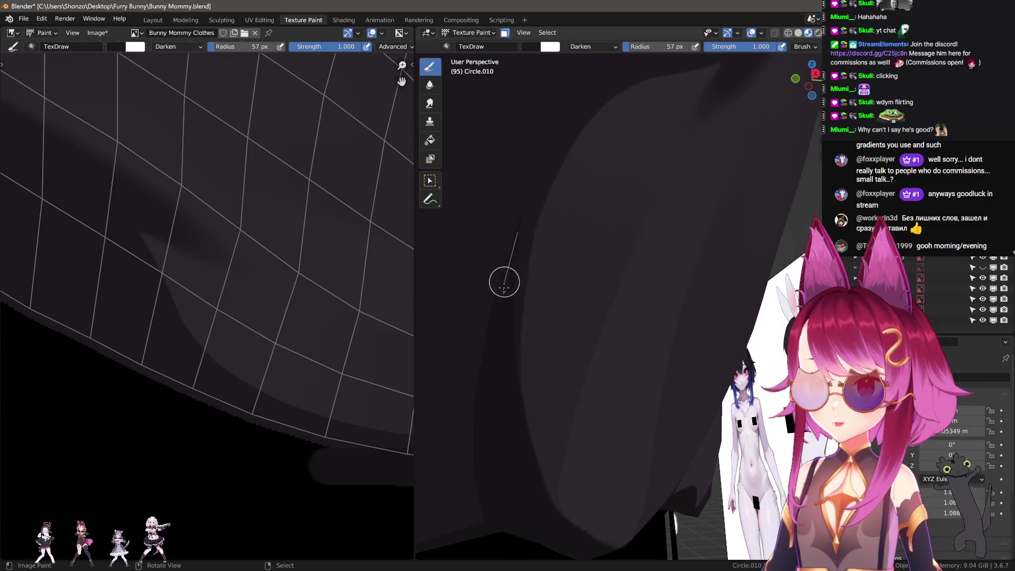
pyautogui.moveTo(515, 391); pyautogui.dragTo(538, 527)
# - Check the shirt's mesh wireframe and change the brush blend from Darken to Mix
pyautogui.moveTo(587, 497)
pyautogui.mouseDown(button='middle')
pyautogui.moveTo(547, 485)
pyautogui.moveTo(531, 458)
pyautogui.moveTo(597, 423)
pyautogui.mouseUp(button='middle')
pyautogui.press('Tab')
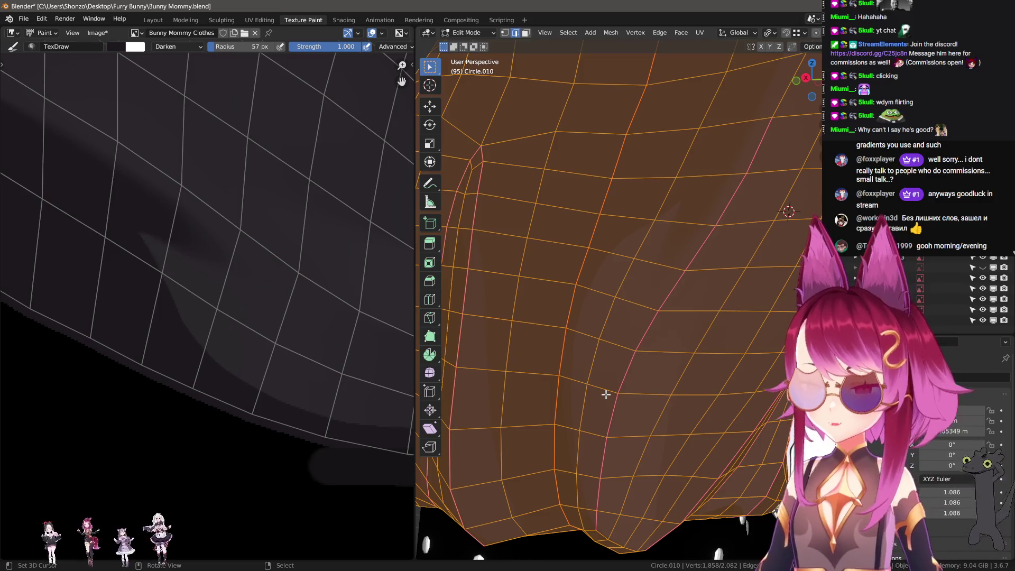
pyautogui.press('Tab')
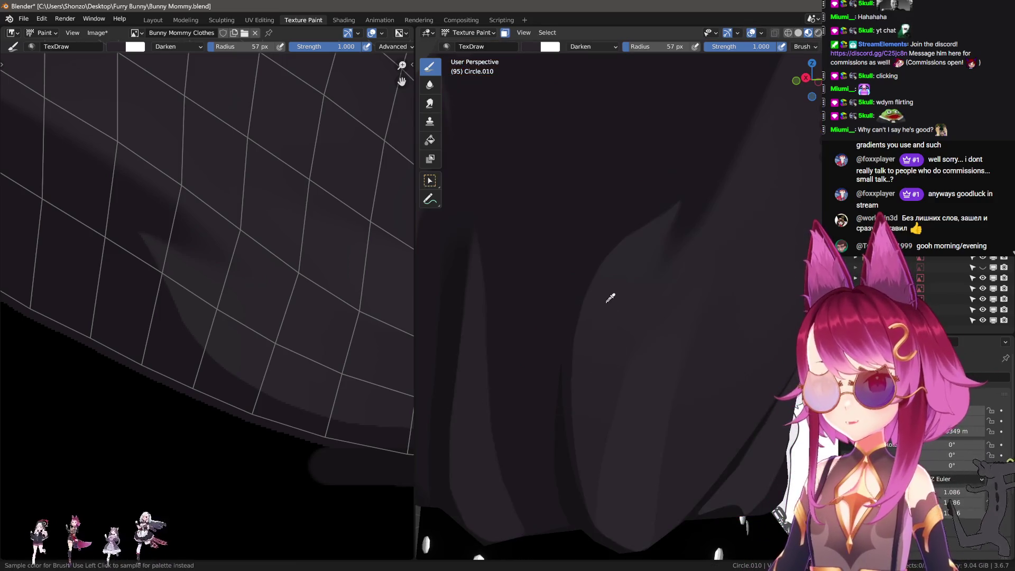
pyautogui.scroll(3, 526, 324)
pyautogui.scroll(-4, 216, 298)
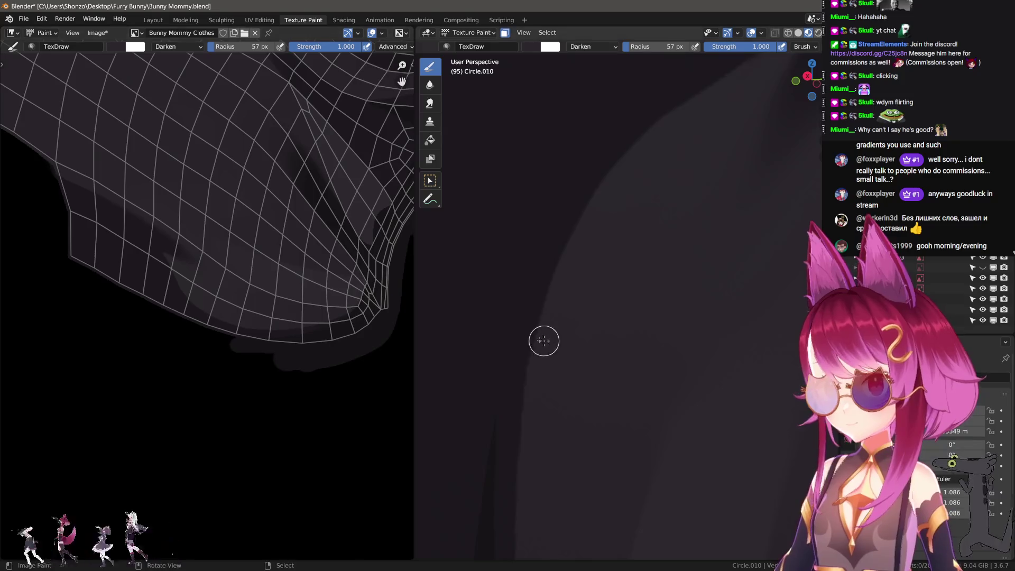
pyautogui.scroll(3, 544, 340)
pyautogui.press('Tab')
pyautogui.press('Tab')
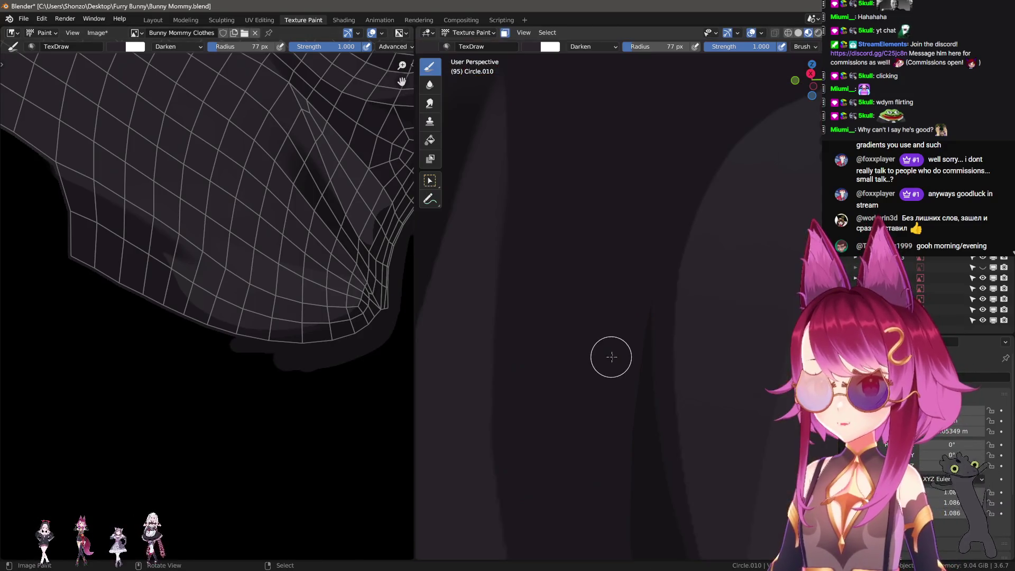
pyautogui.rightClick(595, 233)
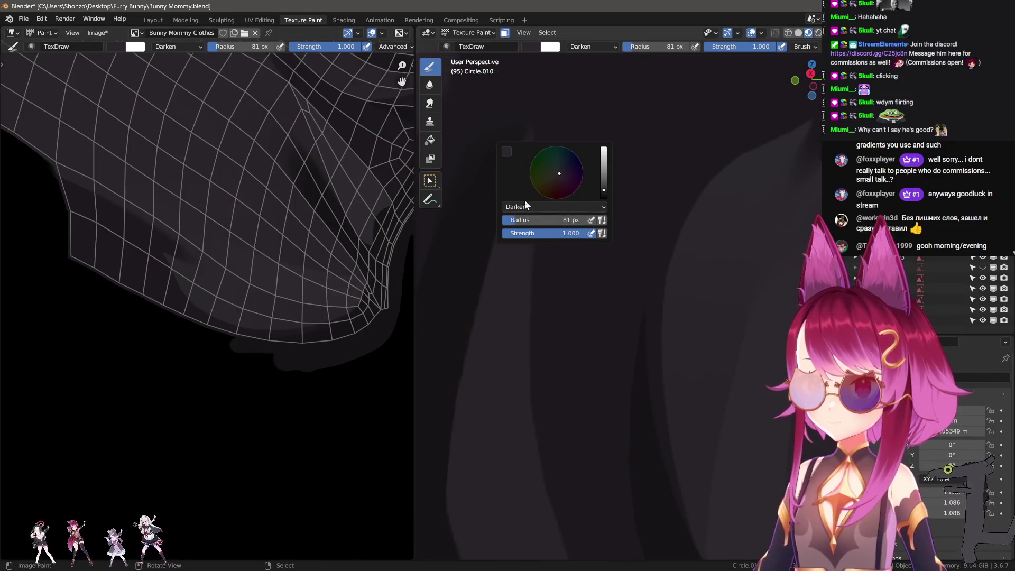
pyautogui.click(525, 200)
pyautogui.click(534, 217)
# - Sample a light shirt colour and test a vertical streak, undoing it and shrinking the brush
pyautogui.press('s')
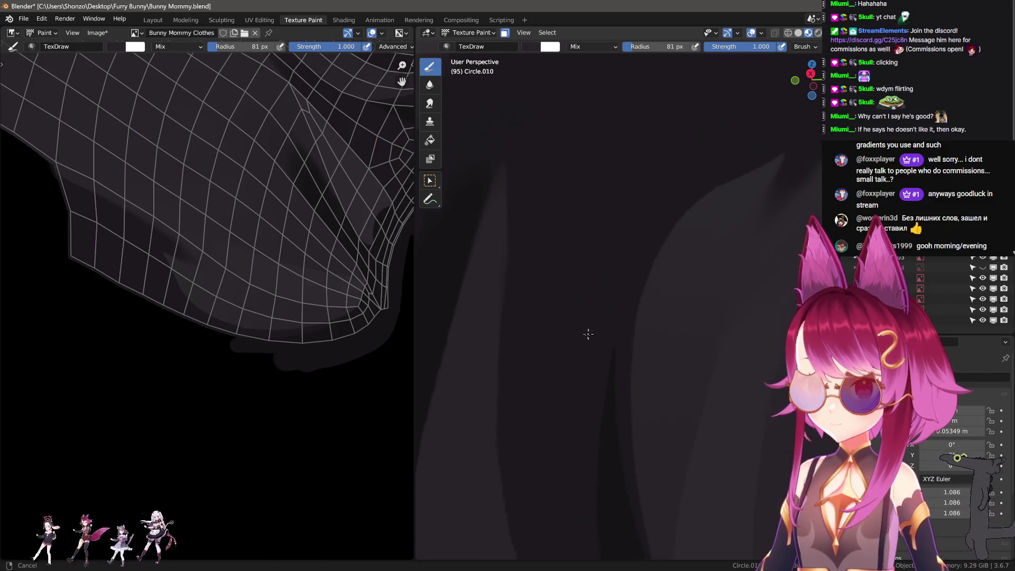
pyautogui.click(584, 343)
pyautogui.moveTo(576, 394)
pyautogui.mouseDown()
pyautogui.moveTo(601, 149)
pyautogui.moveTo(569, 426)
pyautogui.mouseUp()
pyautogui.hotkey('ctrl', 'z')
pyautogui.press('f')
pyautogui.click(607, 174)
pyautogui.hotkey('ctrl', 'z')
# - Paint a long slanted light streak down the shirt fold, then enlarge the brush to about 45 px
pyautogui.moveTo(616, 159); pyautogui.dragTo(574, 465)
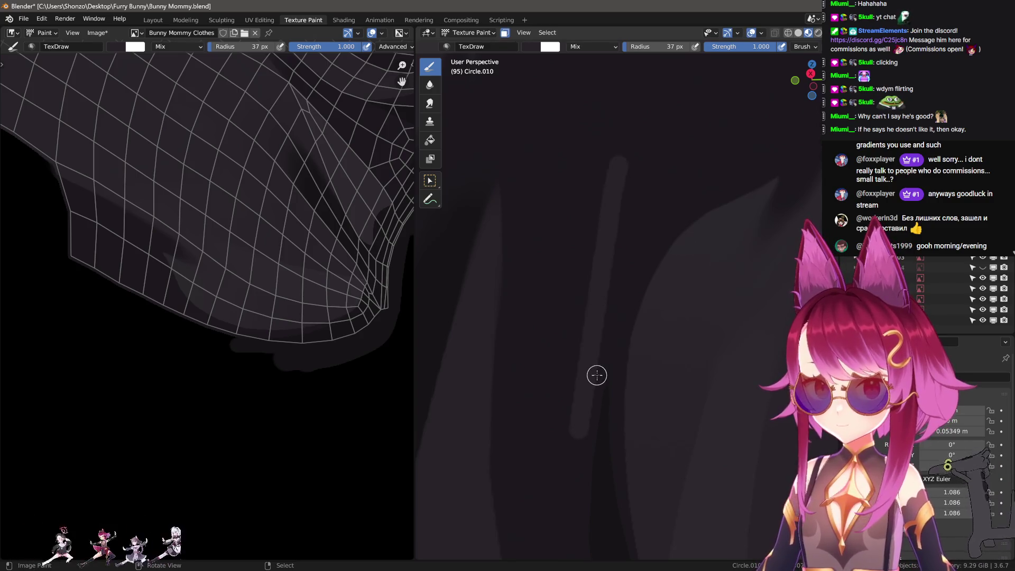
pyautogui.moveTo(614, 165); pyautogui.dragTo(580, 229)
pyautogui.hotkey('ctrl', 'z')
pyautogui.moveTo(614, 164)
pyautogui.mouseDown()
pyautogui.moveTo(578, 265)
pyautogui.moveTo(558, 410)
pyautogui.mouseUp()
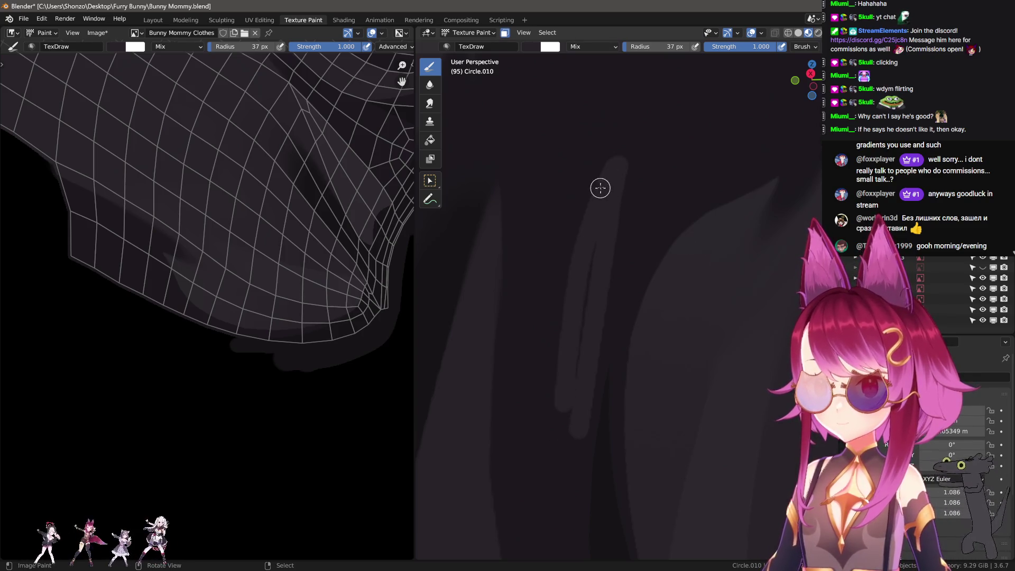
pyautogui.moveTo(616, 166)
pyautogui.mouseDown()
pyautogui.moveTo(558, 303)
pyautogui.moveTo(550, 413)
pyautogui.moveTo(571, 433)
pyautogui.mouseUp()
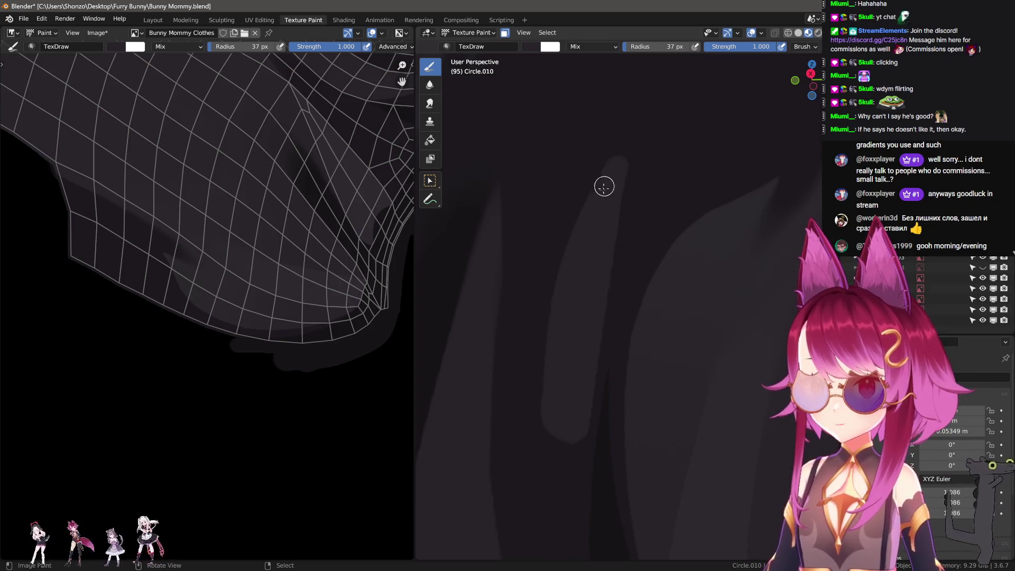
pyautogui.moveTo(574, 270); pyautogui.dragTo(576, 254, button='middle')
pyautogui.press(']')
pyautogui.press(']')
pyautogui.press(']')
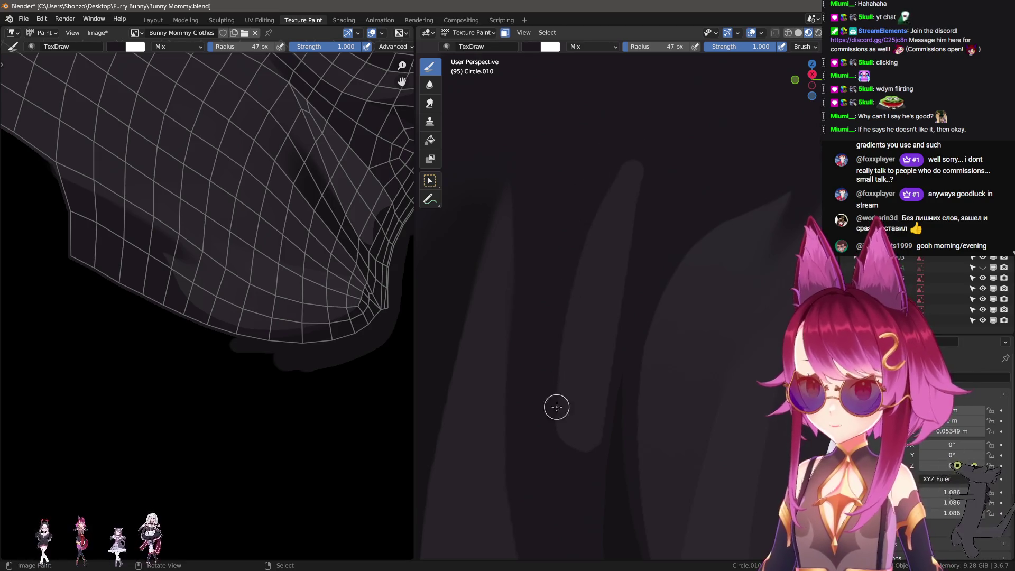
# - Turn the view back onto the shirt and switch to the Smear brush
pyautogui.moveTo(655, 129)
pyautogui.mouseDown(button='middle')
pyautogui.moveTo(669, 257)
pyautogui.moveTo(573, 390)
pyautogui.moveTo(569, 420)
pyautogui.moveTo(604, 364)
pyautogui.moveTo(551, 389)
pyautogui.mouseUp(button='middle')
pyautogui.moveTo(485, 333); pyautogui.dragTo(545, 400)
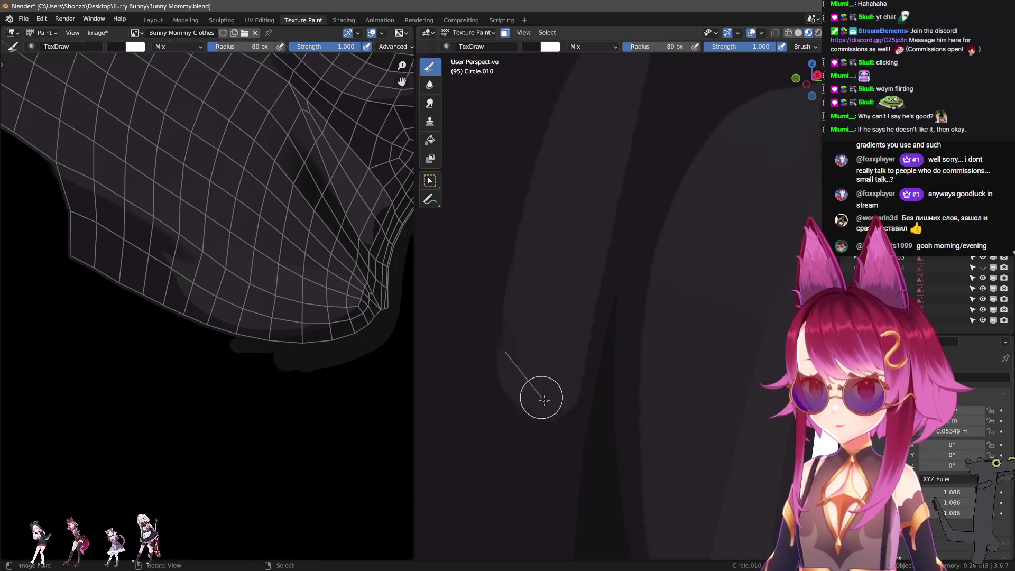
pyautogui.scroll(-1, 263, 343)
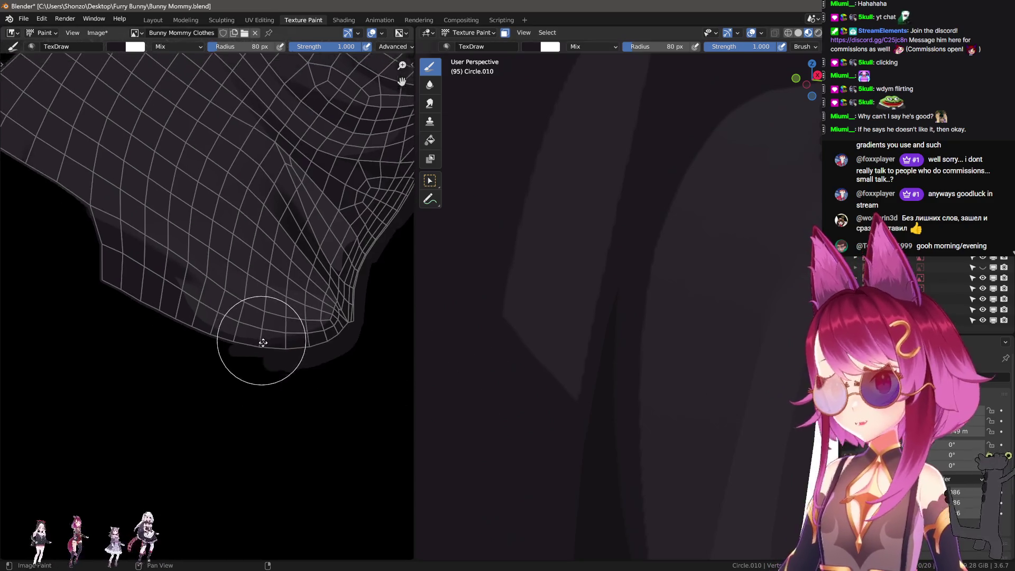
pyautogui.scroll(-3, 308, 351)
pyautogui.scroll(5, 163, 415)
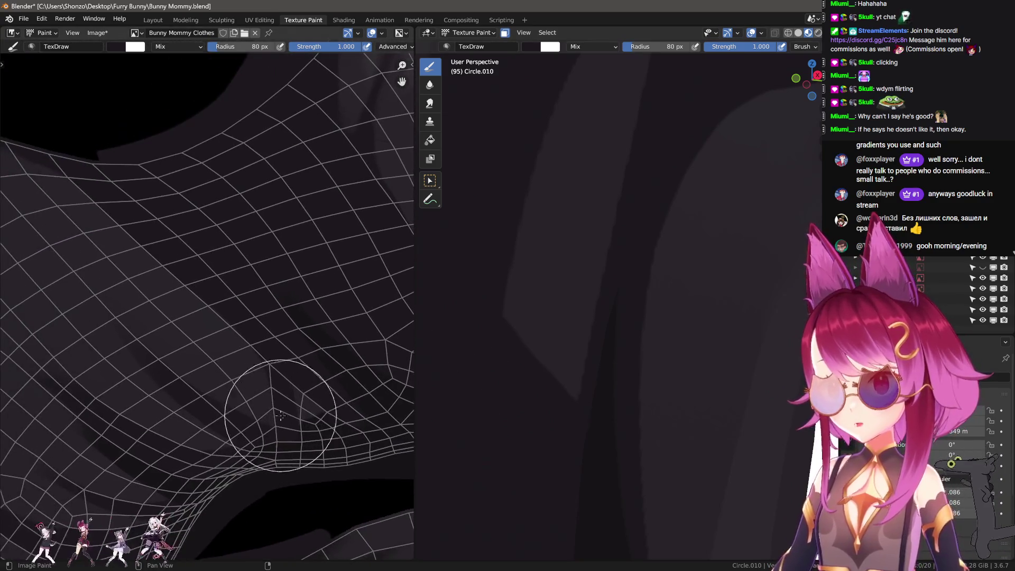
pyautogui.scroll(-4, 270, 410)
pyautogui.scroll(6, 227, 391)
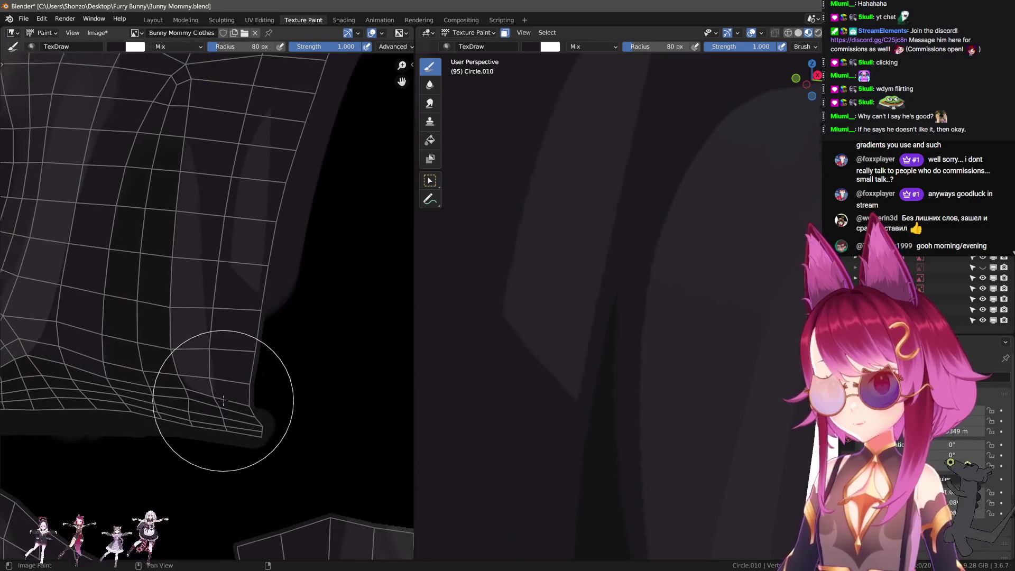
pyautogui.scroll(6, 222, 400)
pyautogui.hotkey('shift', 'space')
# - Resize the Smear brush to 31 px to soften the fold streak edges
pyautogui.press('f')
pyautogui.click(215, 324)
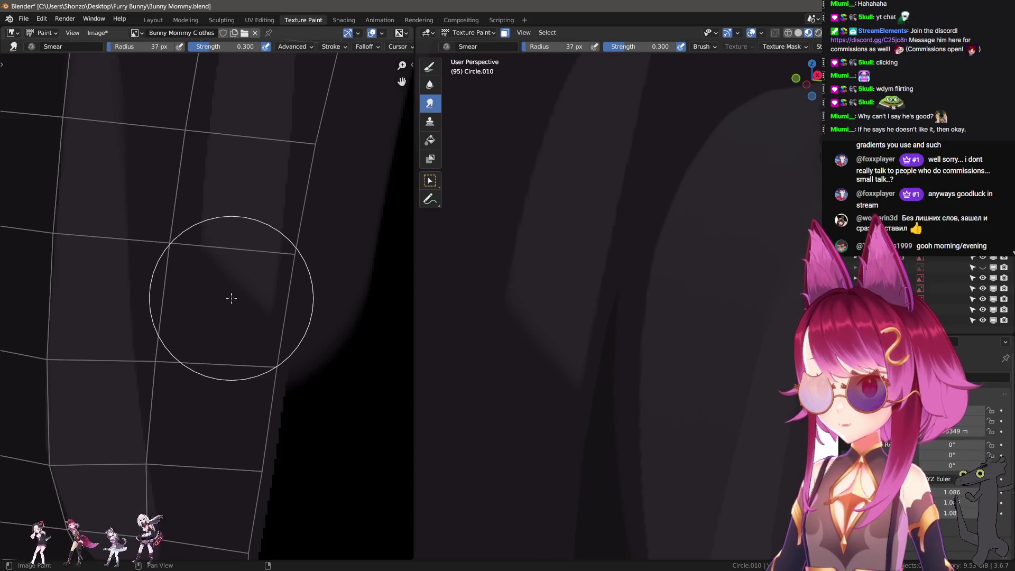
pyautogui.press('f')
pyautogui.click(212, 365)
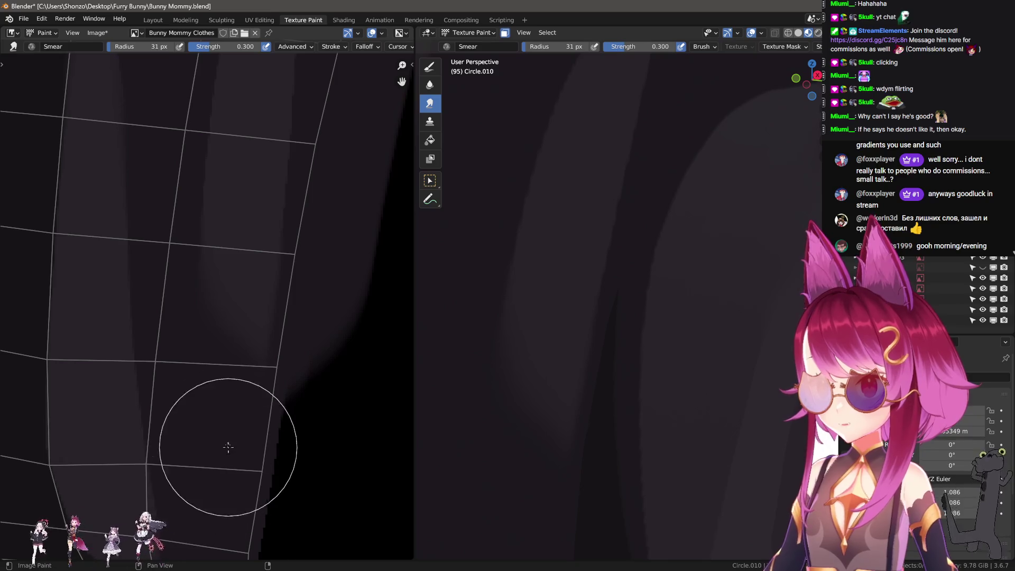
pyautogui.moveTo(587, 407)
pyautogui.mouseDown(button='middle')
pyautogui.moveTo(628, 380)
pyautogui.moveTo(578, 389)
pyautogui.mouseUp(button='middle')
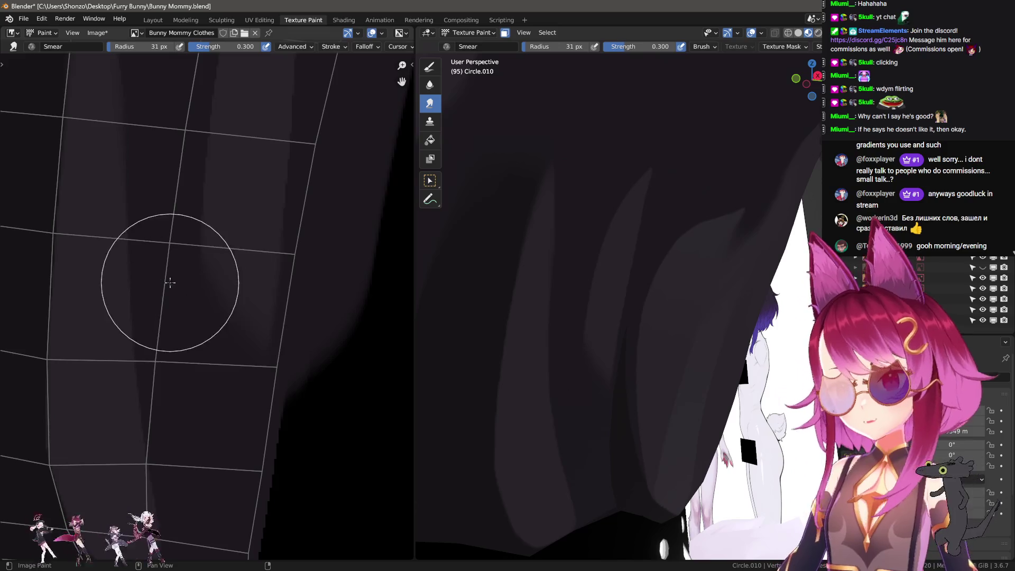
pyautogui.scroll(-1, 222, 312)
# - Switch back to the Draw brush and paint thin highlights at 8 px, then 13 px
pyautogui.press('d')
pyautogui.scroll(-1, 334, 327)
pyautogui.press('f')
pyautogui.click(316, 294)
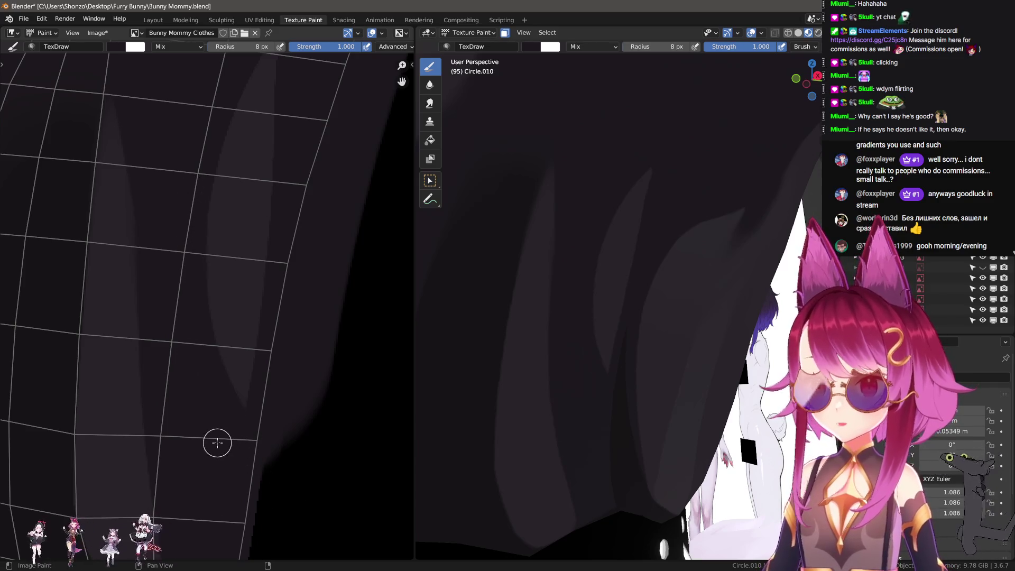
pyautogui.press('f')
pyautogui.click(187, 202)
pyautogui.scroll(-2, 211, 272)
pyautogui.scroll(1, 200, 272)
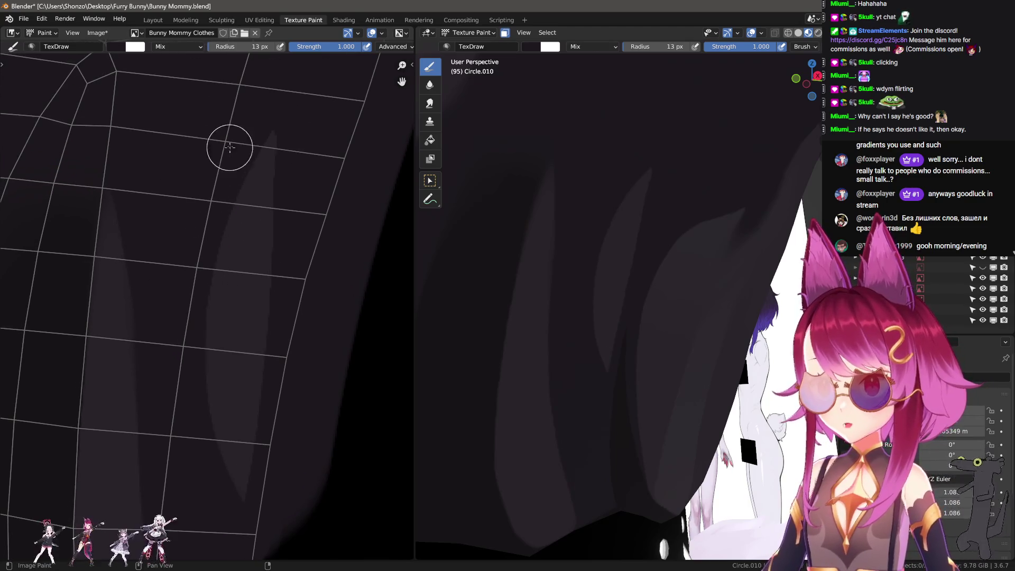
# - Paint at 10 px, then smear the upper texture with a 31 px Smear brush
pyautogui.press('[')
pyautogui.press('[')
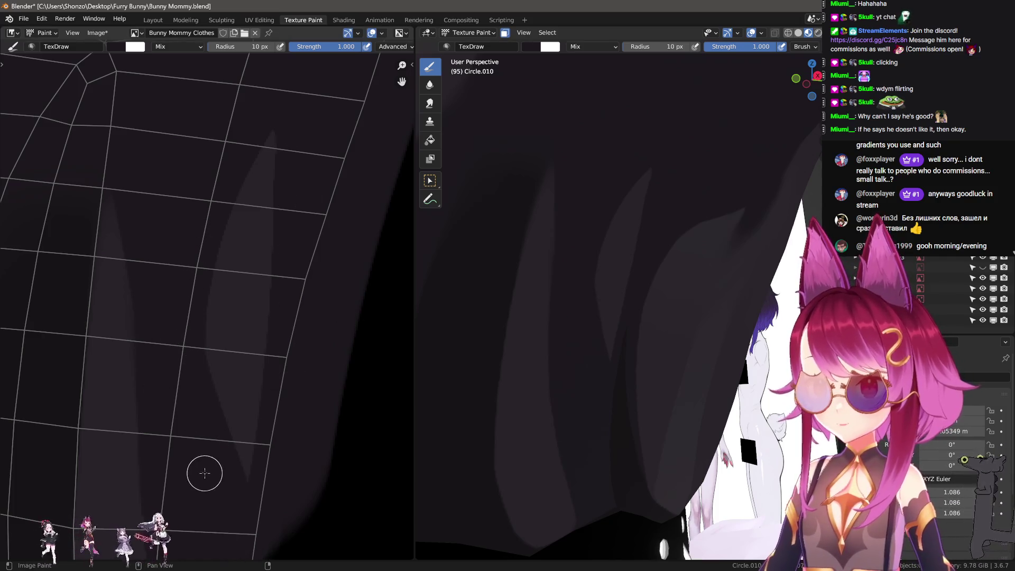
pyautogui.hotkey('shift', 'space')
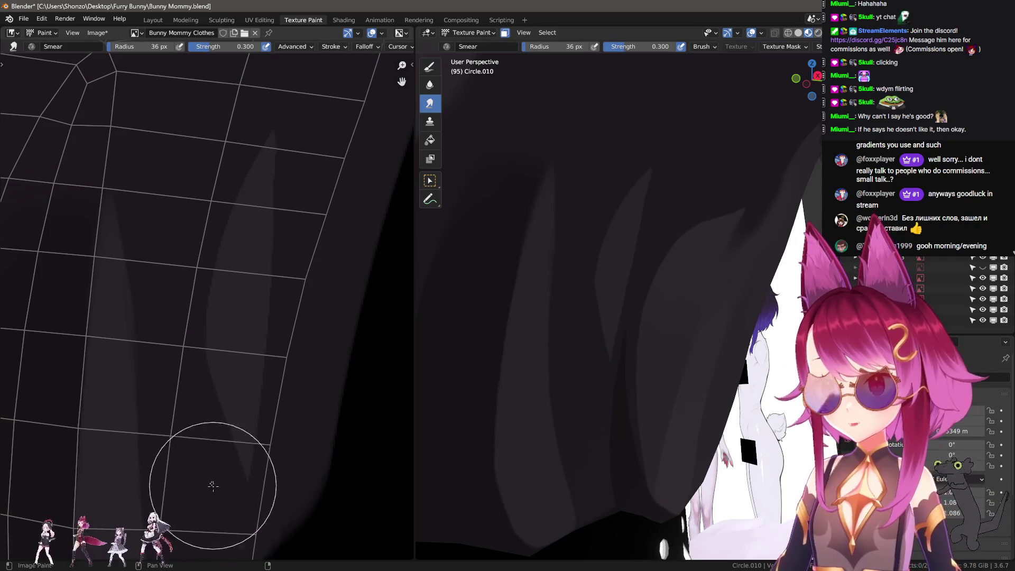
pyautogui.moveTo(213, 486); pyautogui.dragTo(226, 307, button='middle')
pyautogui.press('[')
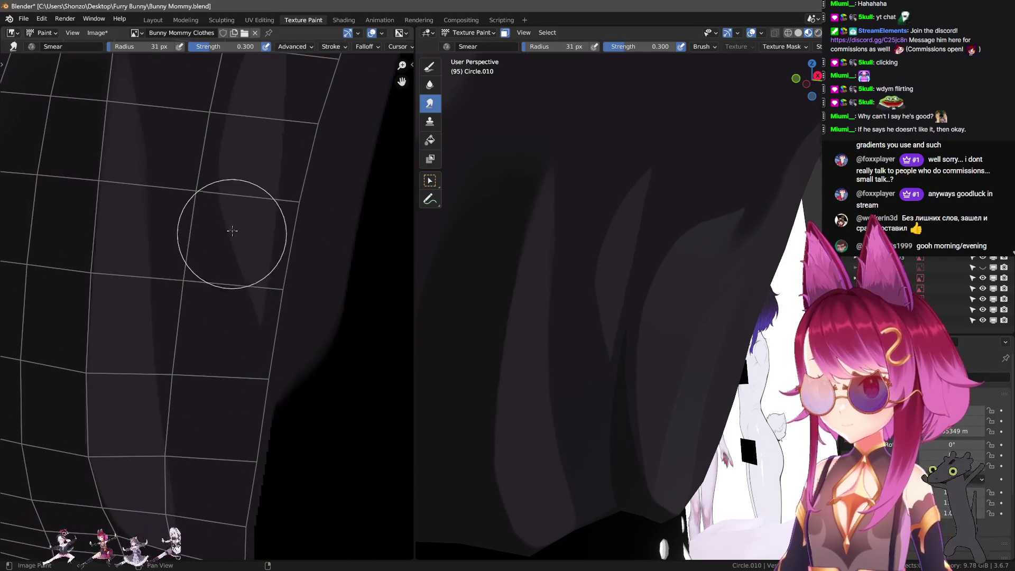
pyautogui.hotkey('shift', 'space')
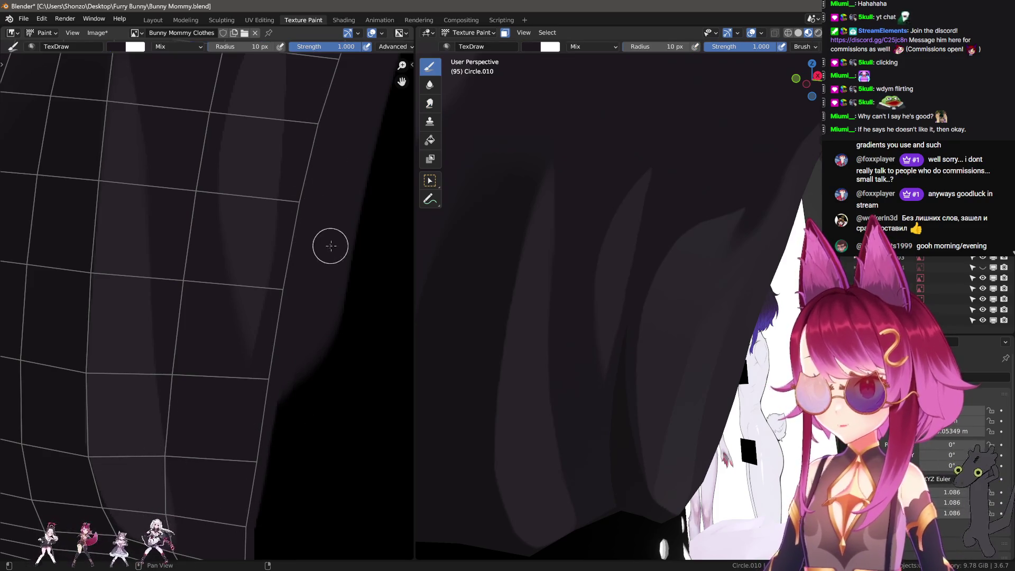
pyautogui.scroll(-3, 238, 453)
# - Smear the lower shirt near the belt, then reset to a 15 px Draw brush
pyautogui.moveTo(582, 354)
pyautogui.mouseDown(button='middle')
pyautogui.moveTo(703, 358)
pyautogui.moveTo(682, 352)
pyautogui.moveTo(700, 348)
pyautogui.mouseUp(button='middle')
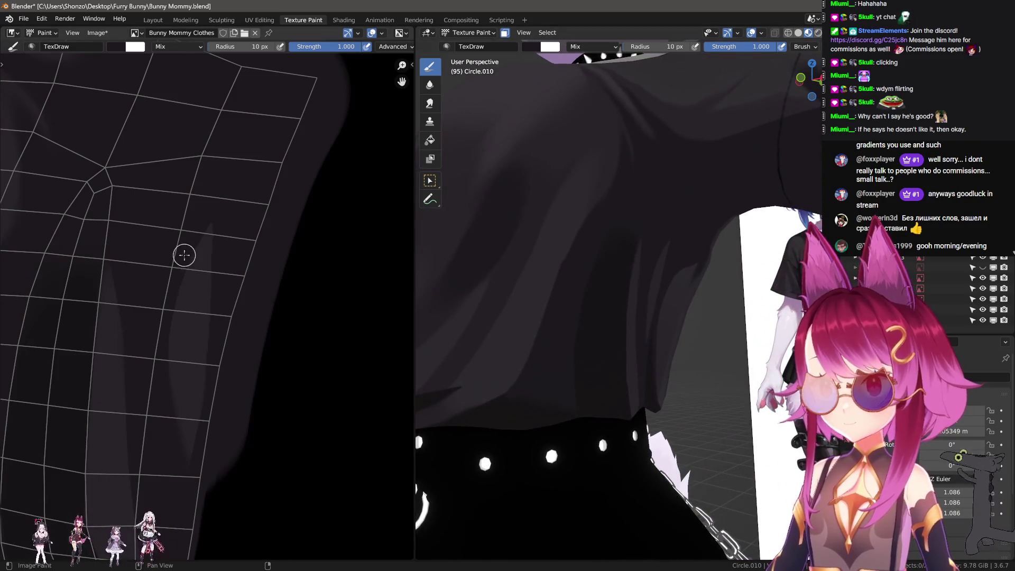
pyautogui.moveTo(184, 255); pyautogui.dragTo(189, 316, button='middle')
pyautogui.press('s')
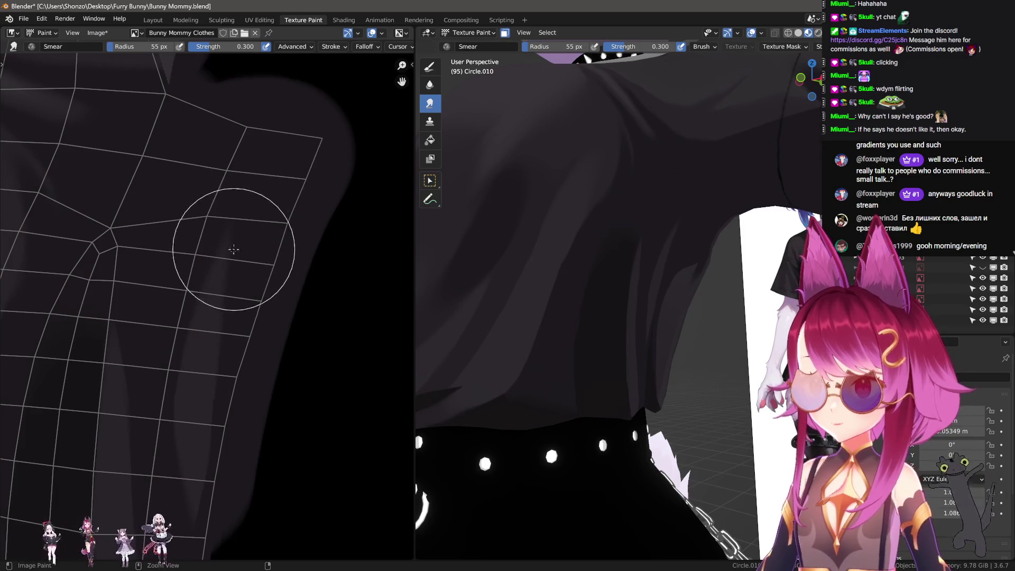
pyautogui.press('d')
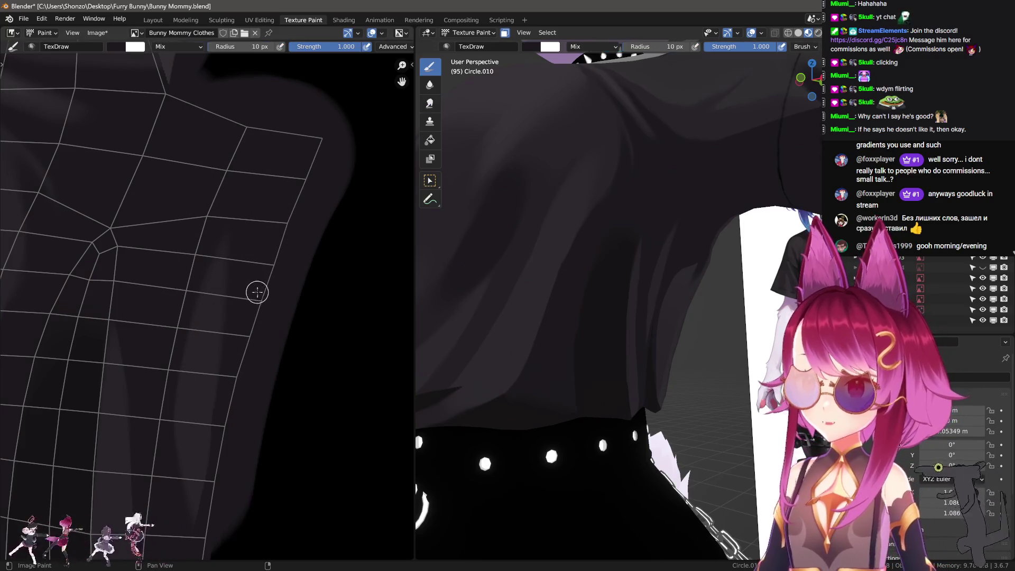
pyautogui.press('f')
pyautogui.click(222, 184)
# - Orbit and zoom out to inspect the blended fold shadows on the shirt front and sleeve
pyautogui.moveTo(528, 253)
pyautogui.mouseDown(button='middle')
pyautogui.moveTo(562, 268)
pyautogui.moveTo(483, 247)
pyautogui.moveTo(532, 295)
pyautogui.mouseUp(button='middle')
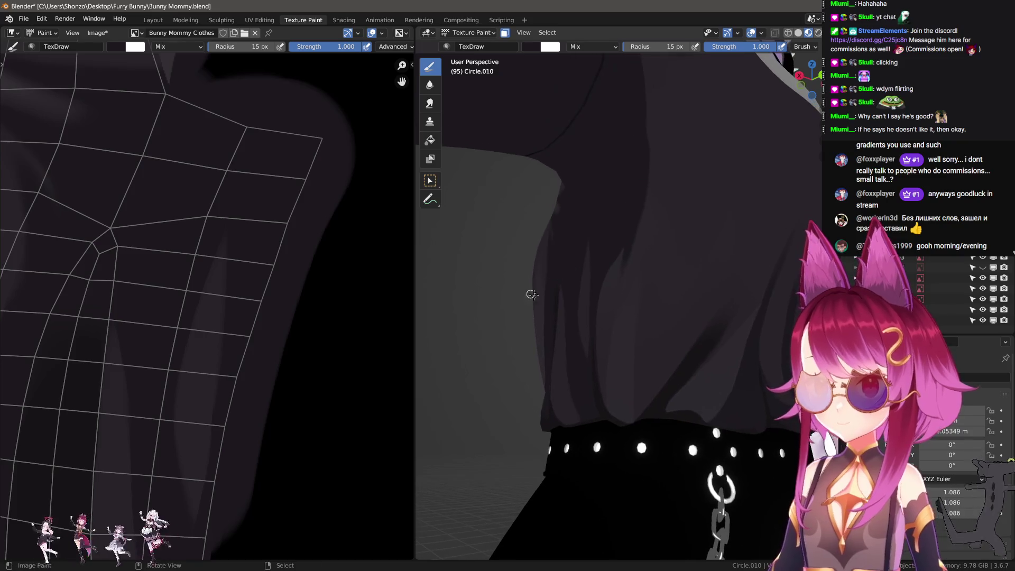
pyautogui.scroll(-6, 532, 295)
pyautogui.moveTo(682, 349)
pyautogui.mouseDown(button='middle')
pyautogui.moveTo(711, 365)
pyautogui.moveTo(689, 359)
pyautogui.mouseUp(button='middle')
pyautogui.scroll(2, 690, 359)
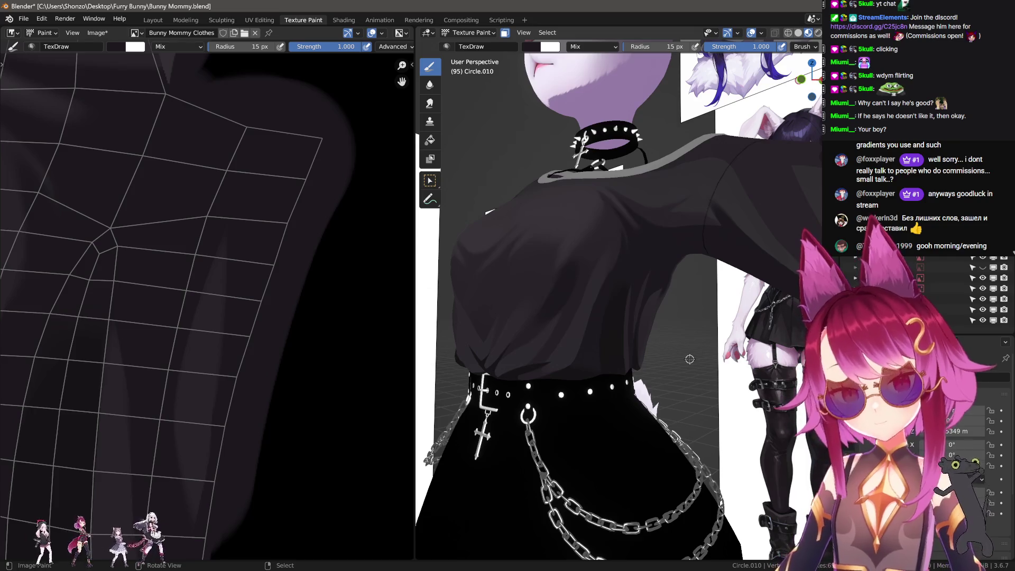
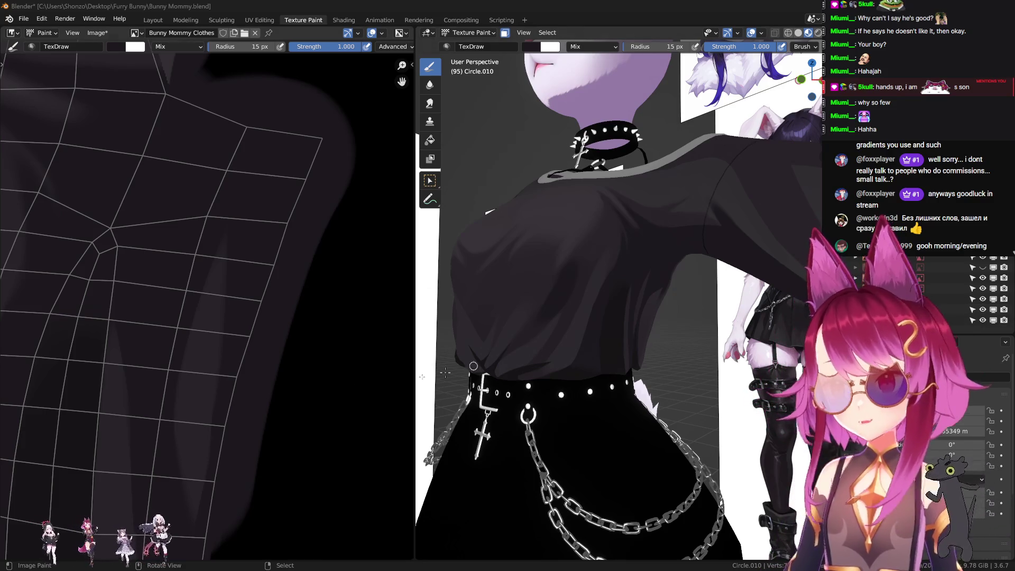
# - Orbit to the fold above the belt and smudge it with an enlarged Smear brush
pyautogui.moveTo(620, 339)
pyautogui.mouseDown(button='middle')
pyautogui.moveTo(616, 322)
pyautogui.moveTo(597, 365)
pyautogui.mouseUp(button='middle')
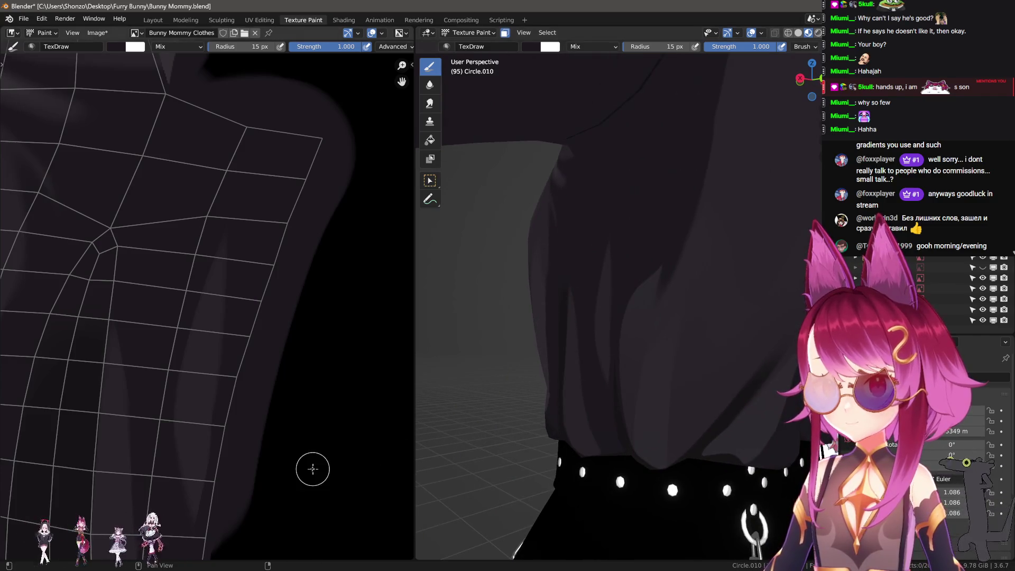
pyautogui.moveTo(312, 469); pyautogui.dragTo(226, 356, button='middle')
pyautogui.scroll(-5, 141, 424)
pyautogui.scroll(5, 245, 423)
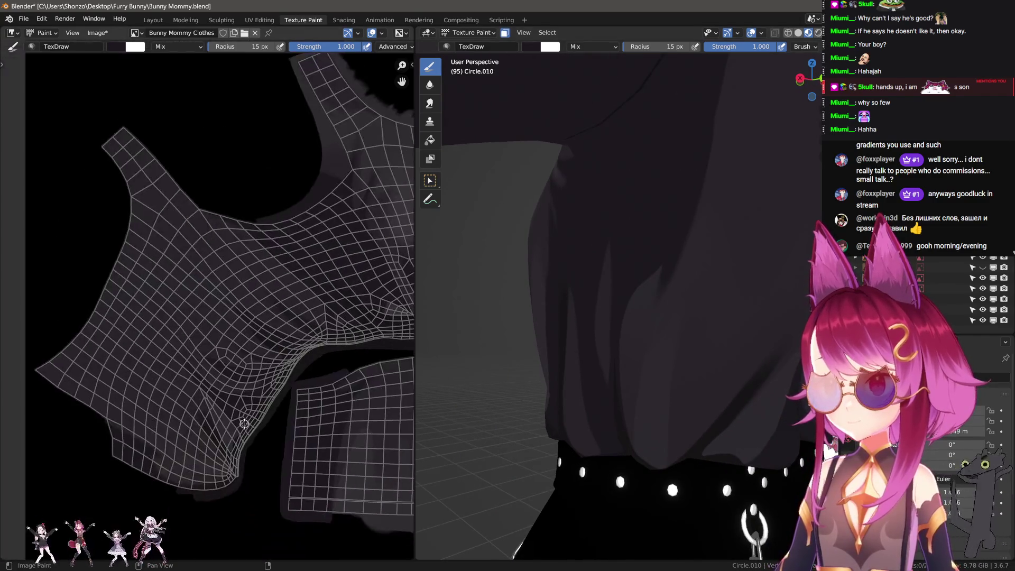
pyautogui.moveTo(323, 416)
pyautogui.mouseDown(button='middle')
pyautogui.moveTo(245, 408)
pyautogui.moveTo(131, 331)
pyautogui.mouseUp(button='middle')
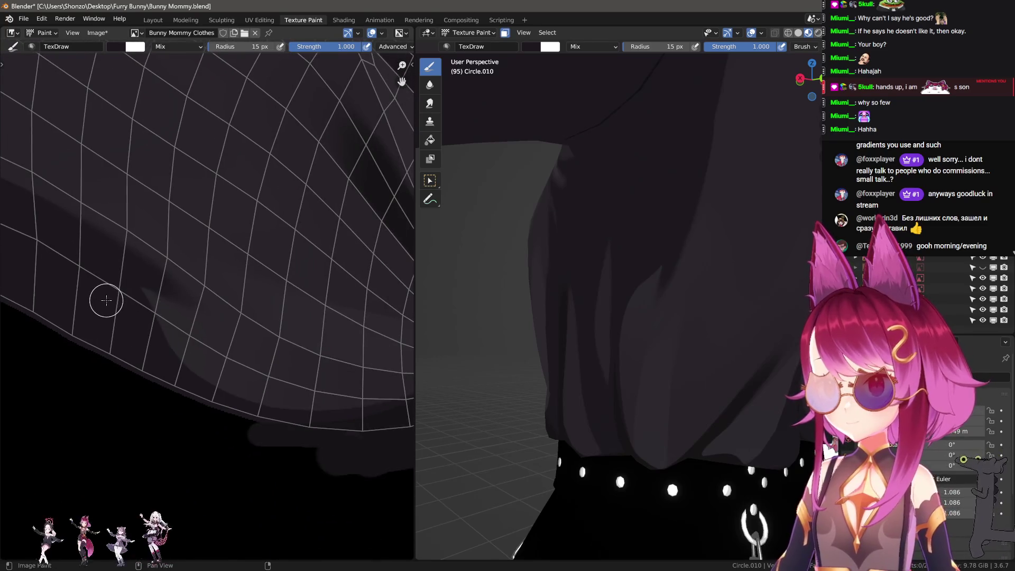
pyautogui.scroll(1, 123, 313)
pyautogui.hotkey('shift', 'space')
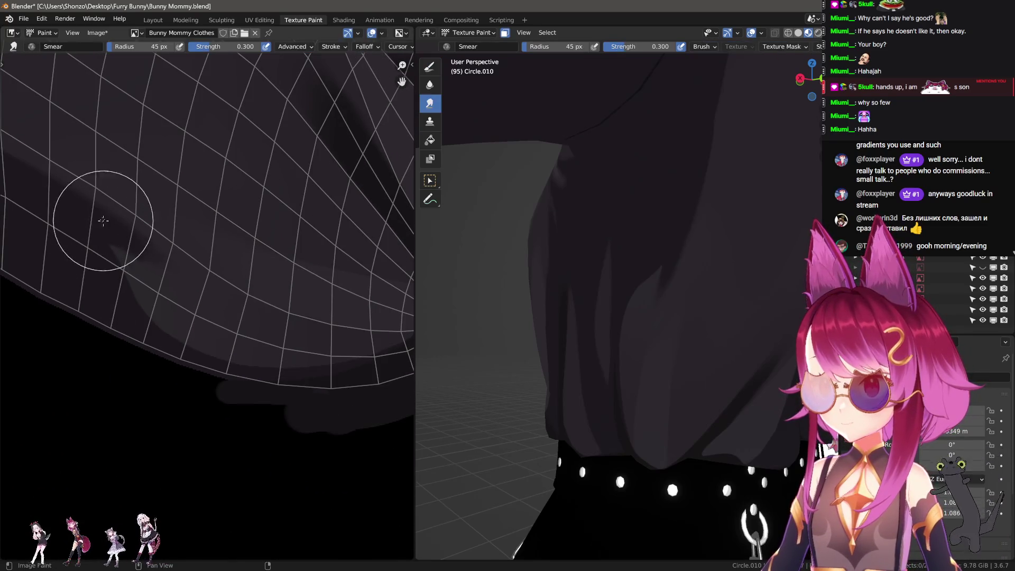
pyautogui.press('f')
pyautogui.moveTo(141, 231)
pyautogui.mouseDown()
pyautogui.moveTo(200, 283)
pyautogui.moveTo(283, 328)
pyautogui.moveTo(230, 309)
pyautogui.moveTo(231, 300)
pyautogui.mouseUp()
# - Back on the draw brush, stroke along the fold shadow, then shrink the brush to 7 px
pyautogui.hotkey('shift', 'space')
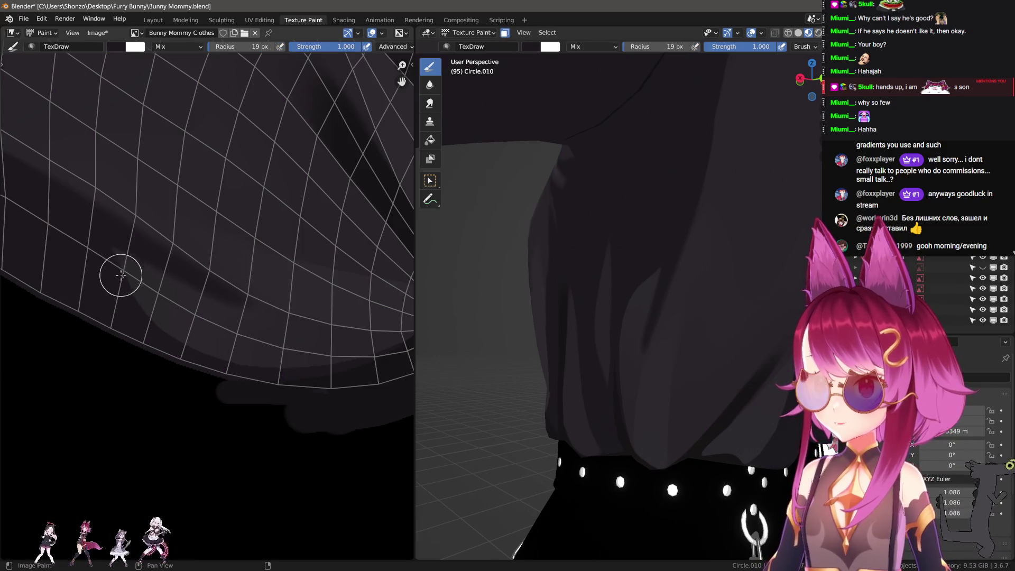
pyautogui.scroll(2, 169, 362)
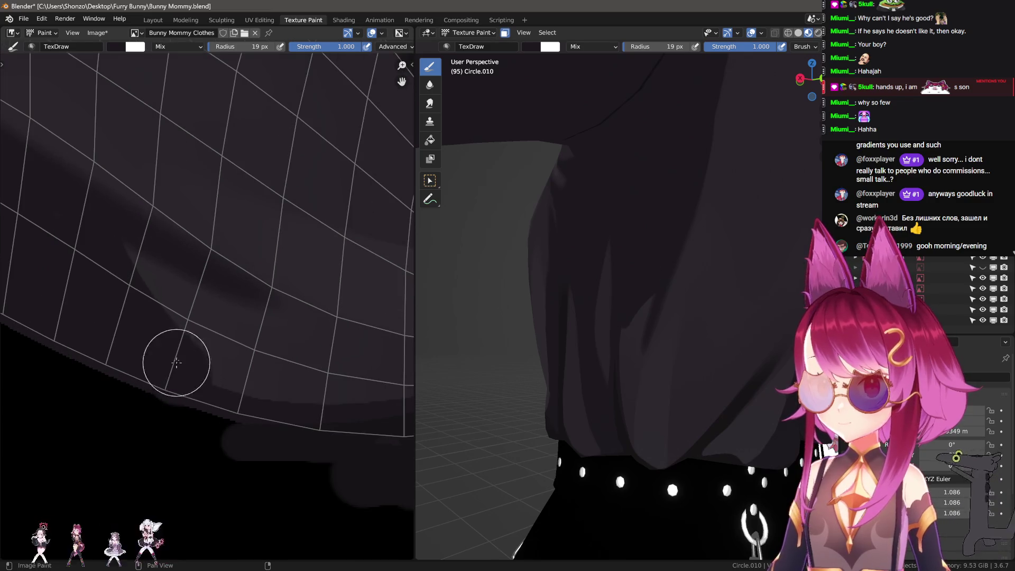
pyautogui.press('f')
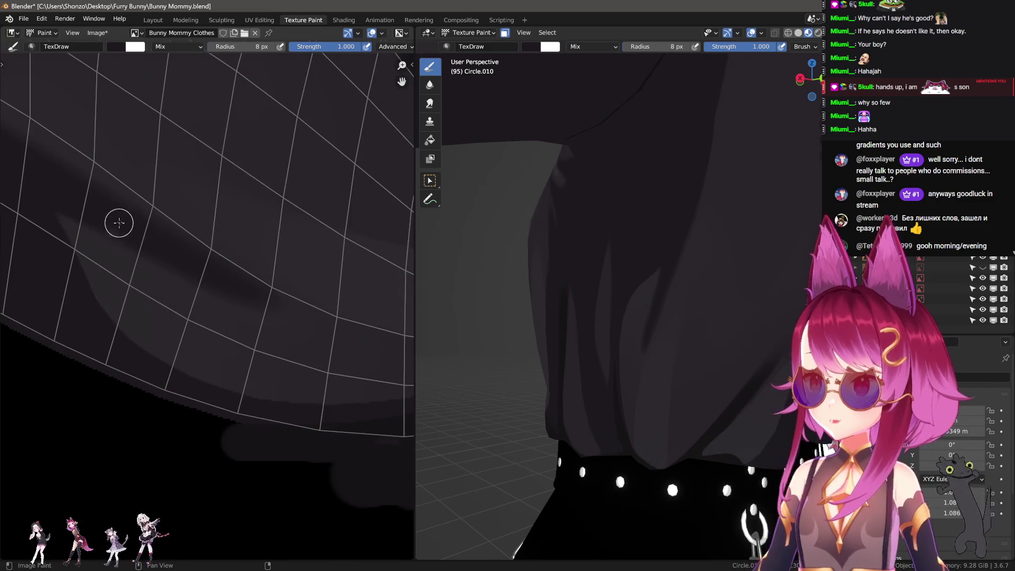
pyautogui.press('f')
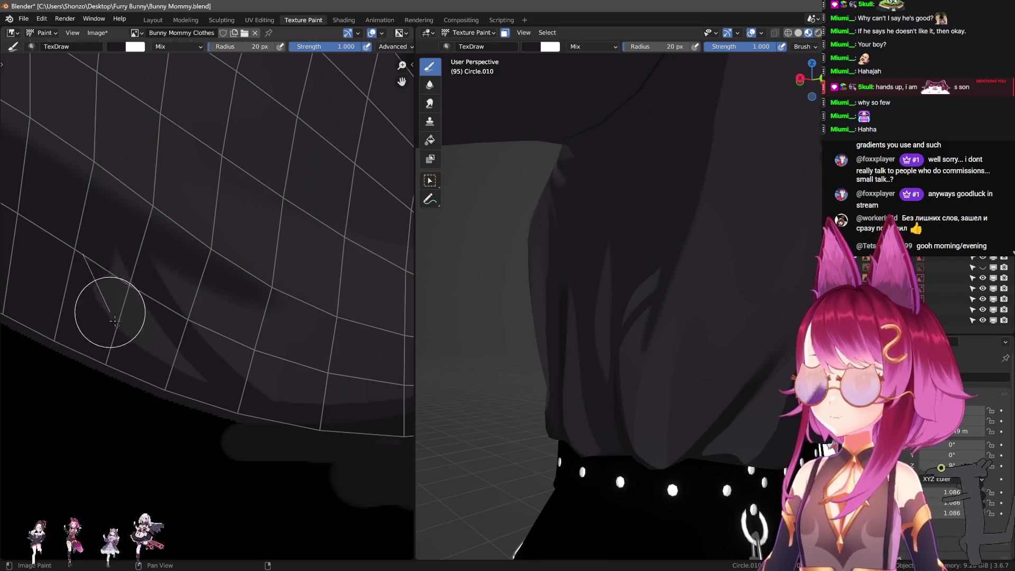
pyautogui.moveTo(177, 393); pyautogui.dragTo(223, 438)
pyautogui.press('f')
pyautogui.click(138, 296)
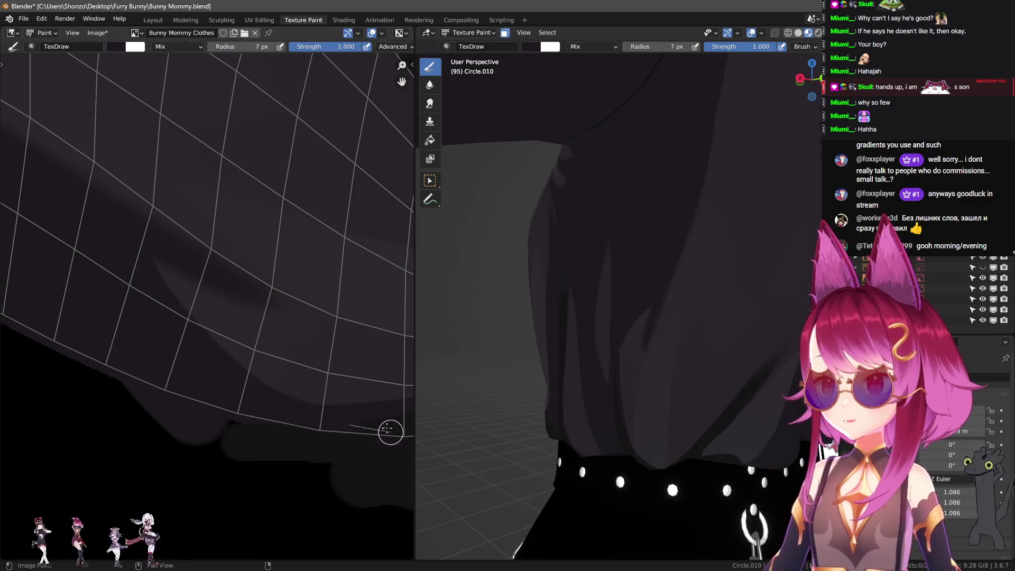
pyautogui.keyDown('ctrl'); pyautogui.moveTo(389, 430); pyautogui.dragTo(222, 394, button='middle'); pyautogui.keyUp('ctrl')
pyautogui.rightClick(223, 393)
# - Set the brush to Darken and paint black along the lower island border at 18 px
pyautogui.click(163, 400)
pyautogui.click(161, 370)
pyautogui.moveTo(132, 325)
pyautogui.mouseDown()
pyautogui.moveTo(191, 368)
pyautogui.moveTo(297, 385)
pyautogui.moveTo(395, 369)
pyautogui.mouseUp()
pyautogui.moveTo(395, 370)
pyautogui.keyDown('ctrl'); pyautogui.mouseDown(button='middle')
pyautogui.moveTo(273, 351)
pyautogui.moveTo(265, 339)
pyautogui.mouseUp(button='middle'); pyautogui.keyUp('ctrl')
pyautogui.keyDown('ctrl'); pyautogui.moveTo(356, 351); pyautogui.dragTo(118, 367, button='middle'); pyautogui.keyUp('ctrl')
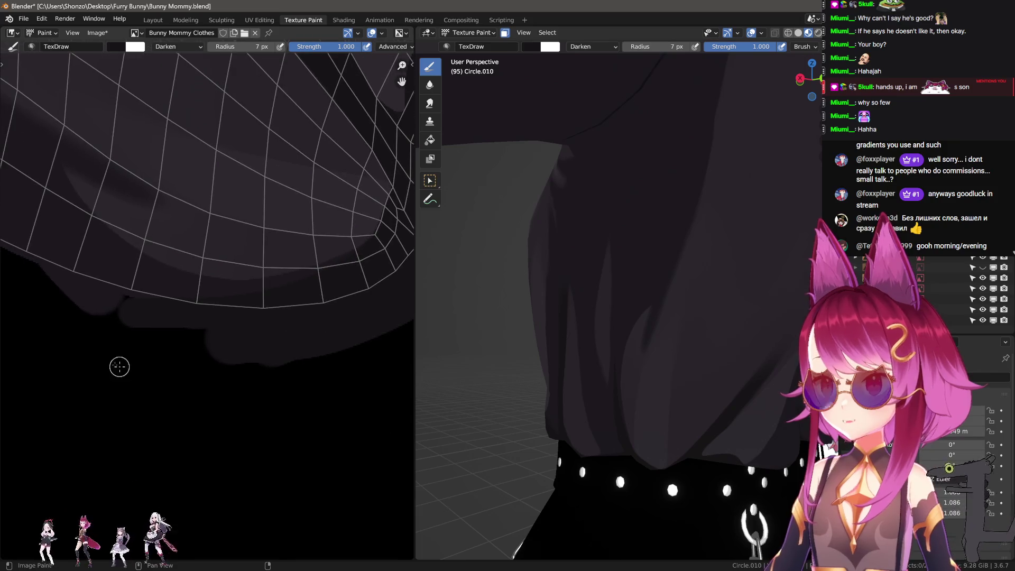
pyautogui.press('f')
pyautogui.click(36, 303)
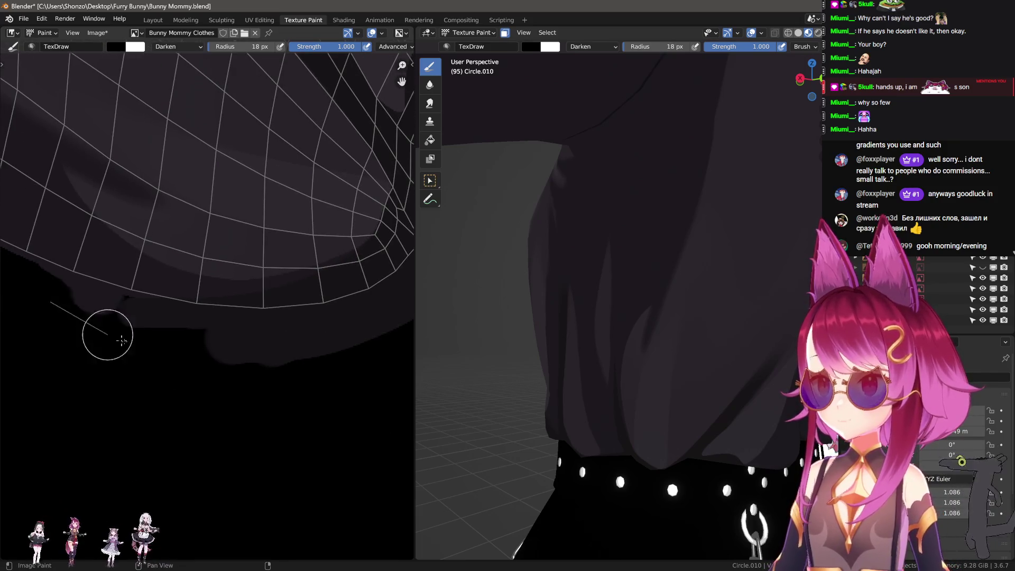
pyautogui.moveTo(136, 365); pyautogui.dragTo(296, 349)
pyautogui.moveTo(312, 345); pyautogui.dragTo(157, 369, button='middle')
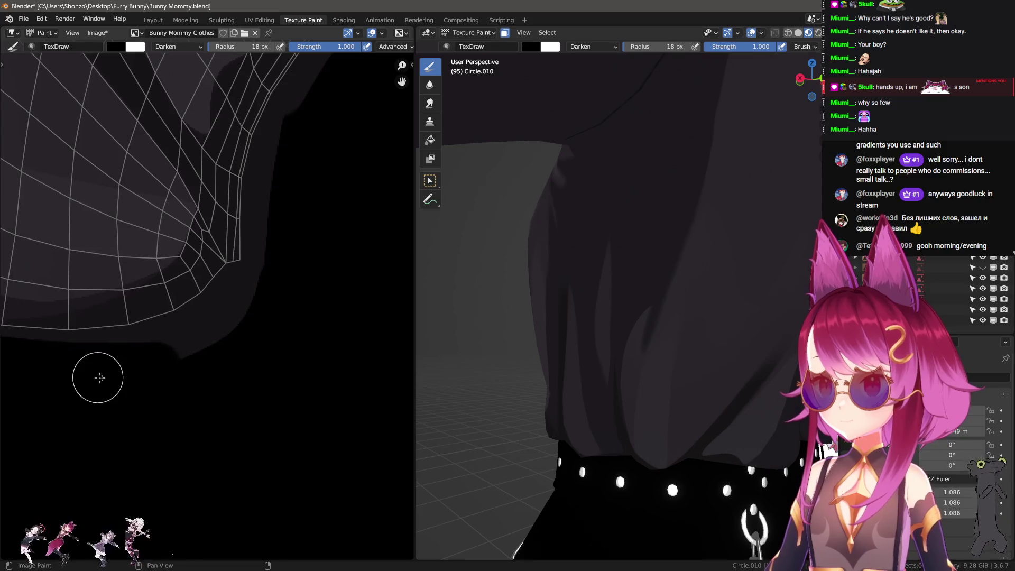
pyautogui.moveTo(240, 315); pyautogui.dragTo(290, 273)
# - Paint black down the side edge of the island with an 11 px brush
pyautogui.moveTo(306, 247); pyautogui.dragTo(300, 260, button='middle')
pyautogui.moveTo(197, 469); pyautogui.dragTo(283, 215)
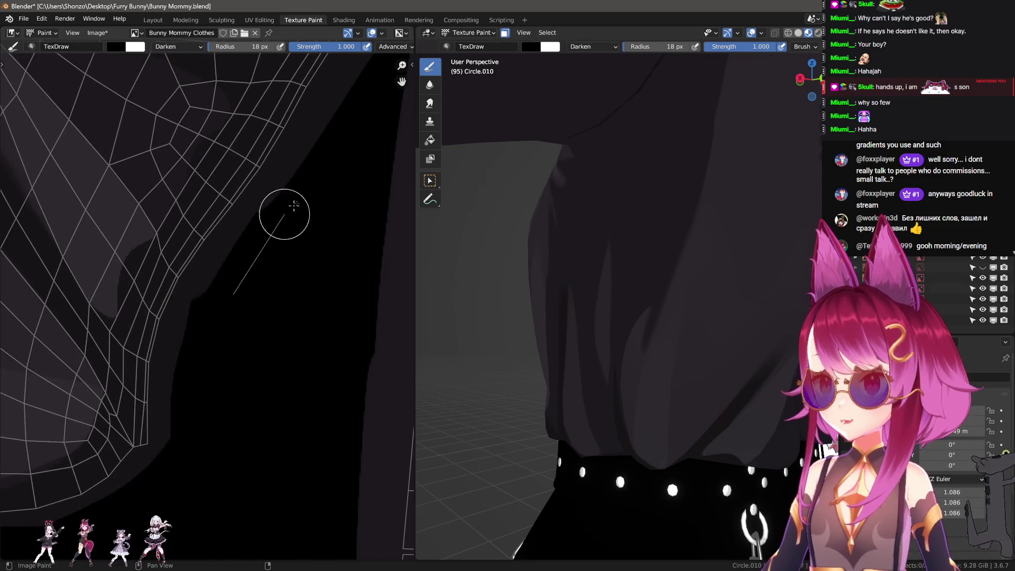
pyautogui.scroll(2, 256, 340)
pyautogui.press('f')
pyautogui.moveTo(320, 264)
pyautogui.mouseDown()
pyautogui.moveTo(190, 404)
pyautogui.moveTo(150, 555)
pyautogui.mouseUp()
pyautogui.moveTo(149, 556); pyautogui.dragTo(257, 344, button='middle')
pyautogui.moveTo(227, 349)
pyautogui.mouseDown()
pyautogui.moveTo(202, 420)
pyautogui.moveTo(200, 532)
pyautogui.mouseUp()
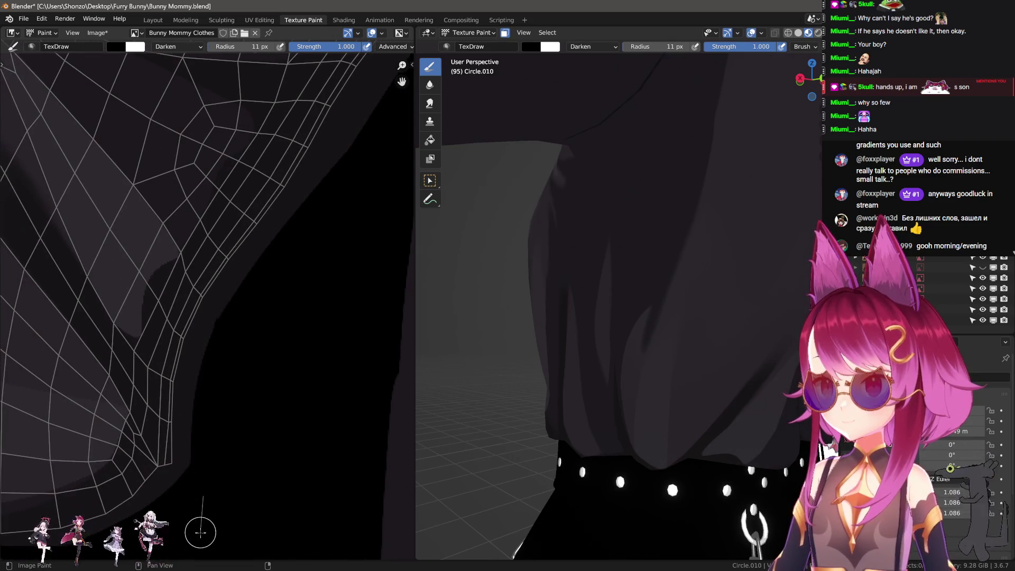
# - Move to the bottom edge and return the brush to Mix blending at 6 px
pyautogui.scroll(8, 344, 317)
pyautogui.moveTo(189, 408); pyautogui.dragTo(213, 367, button='middle')
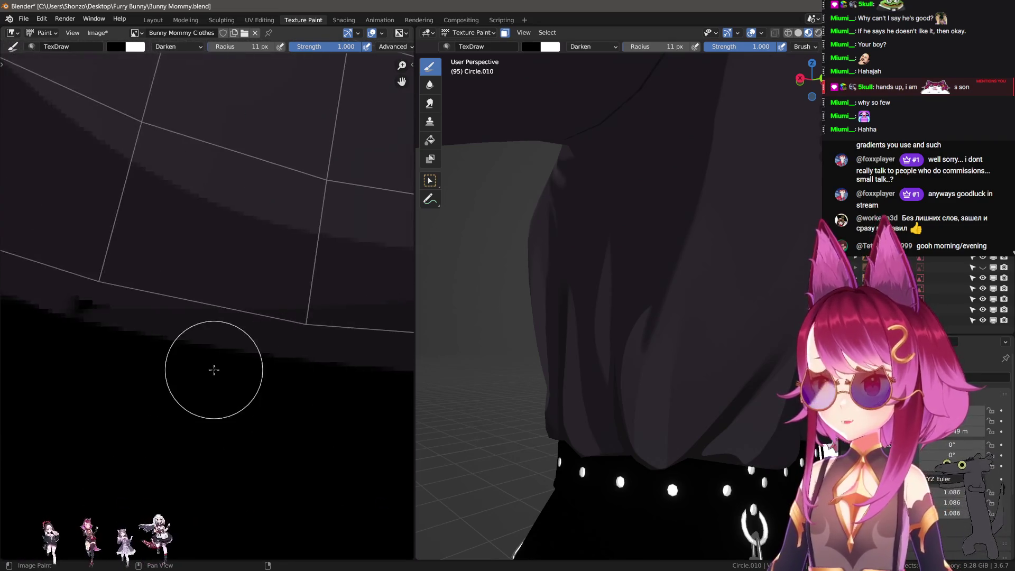
pyautogui.scroll(1, 249, 385)
pyautogui.scroll(-2, 278, 317)
pyautogui.press('[')
pyautogui.press('[')
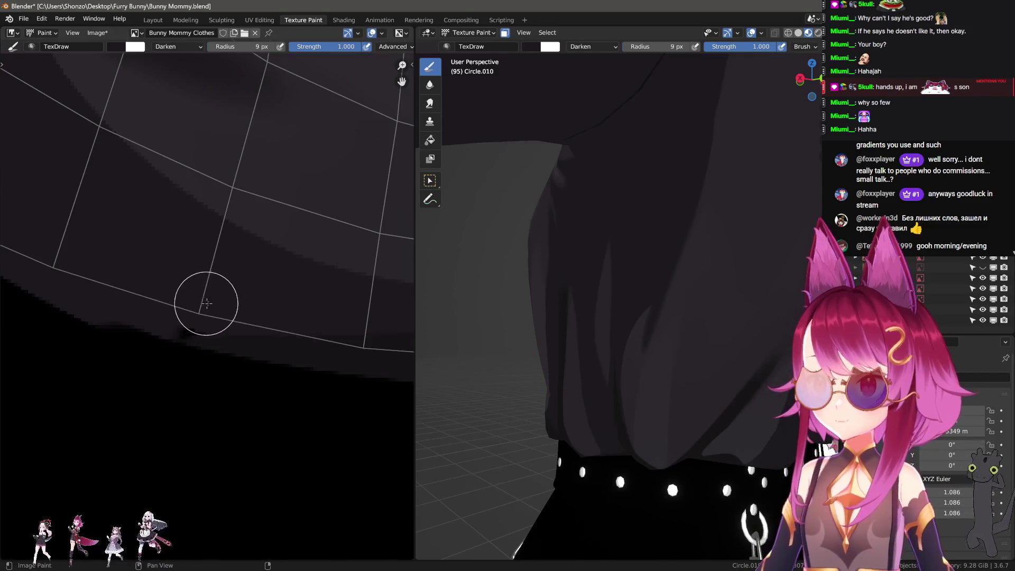
pyautogui.scroll(-3, 86, 283)
pyautogui.moveTo(86, 283); pyautogui.dragTo(240, 333, button='middle')
pyautogui.scroll(2, 241, 334)
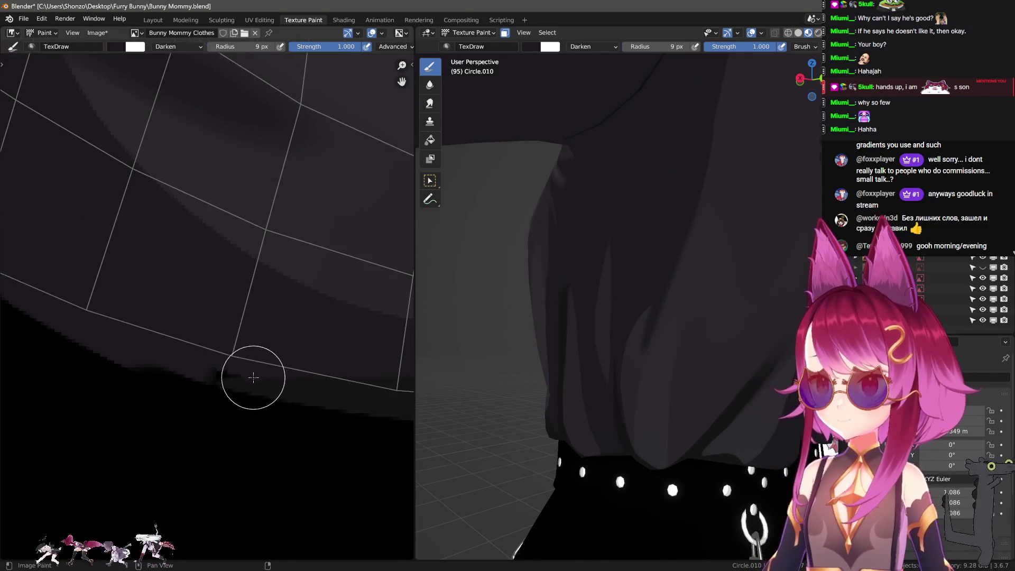
pyautogui.rightClick(158, 312)
pyautogui.click(112, 303)
pyautogui.click(105, 315)
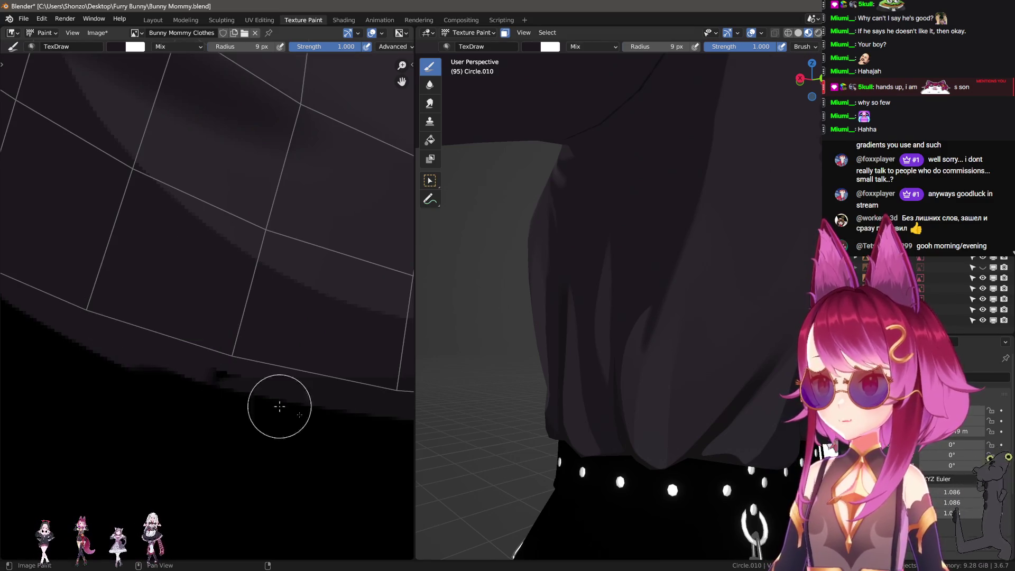
pyautogui.press('[')
pyautogui.press('[')
pyautogui.press('[')
# - Sample black and draw straight black lines along the bottom edge at 6–8 px
pyautogui.moveTo(244, 359); pyautogui.dragTo(322, 360)
pyautogui.scroll(-4, 215, 398)
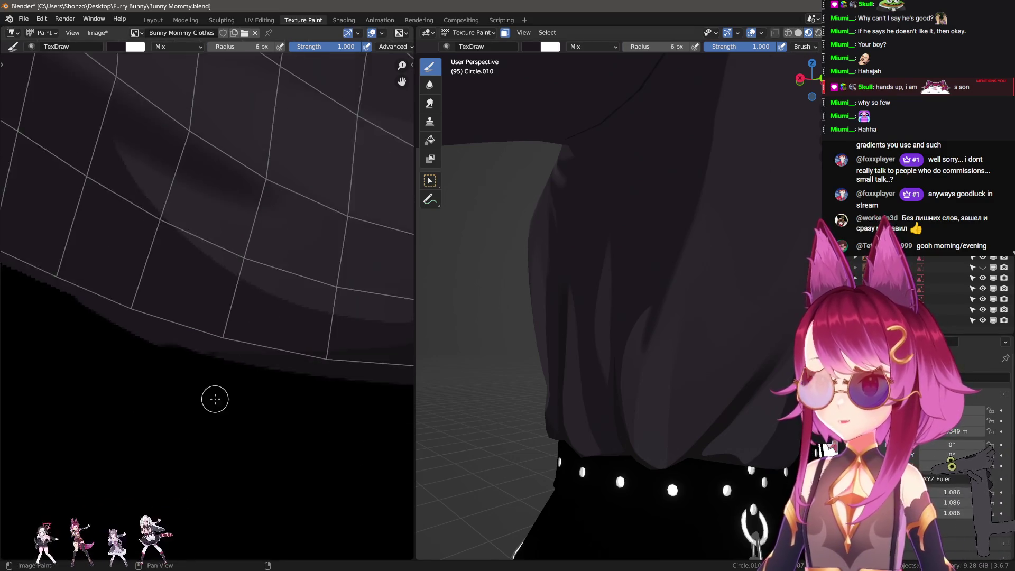
pyautogui.scroll(3, 169, 363)
pyautogui.press('s')
pyautogui.press(']')
pyautogui.press(']')
pyautogui.moveTo(83, 303); pyautogui.dragTo(317, 390)
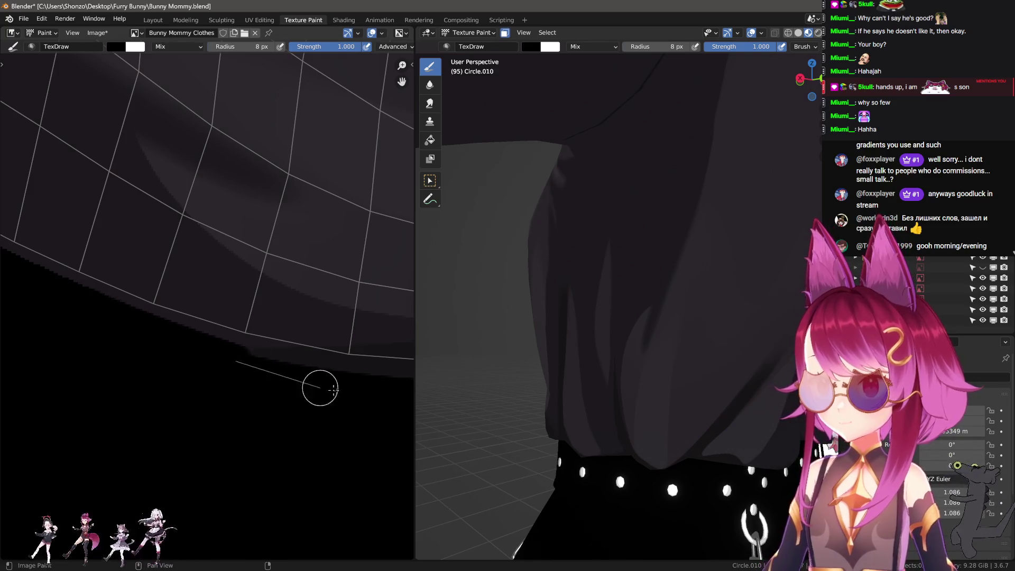
pyautogui.scroll(1, 263, 390)
pyautogui.moveTo(237, 363); pyautogui.dragTo(403, 368)
pyautogui.scroll(-3, 227, 379)
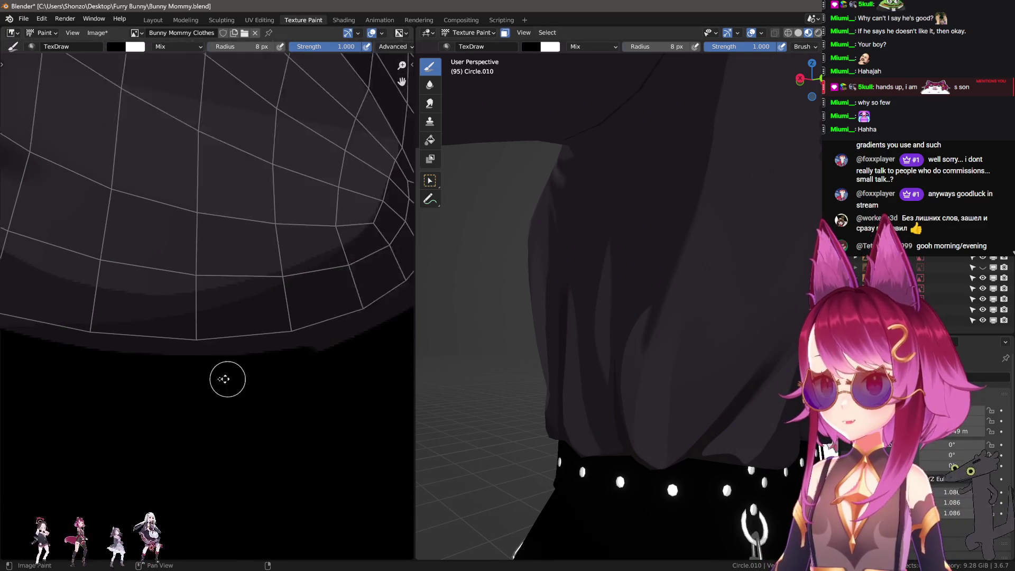
pyautogui.moveTo(193, 369)
pyautogui.mouseDown()
pyautogui.moveTo(317, 356)
pyautogui.moveTo(303, 366)
pyautogui.mouseUp()
# - Enlarge the brush to 14 px
pyautogui.press(']')
pyautogui.scroll(-3, 303, 367)
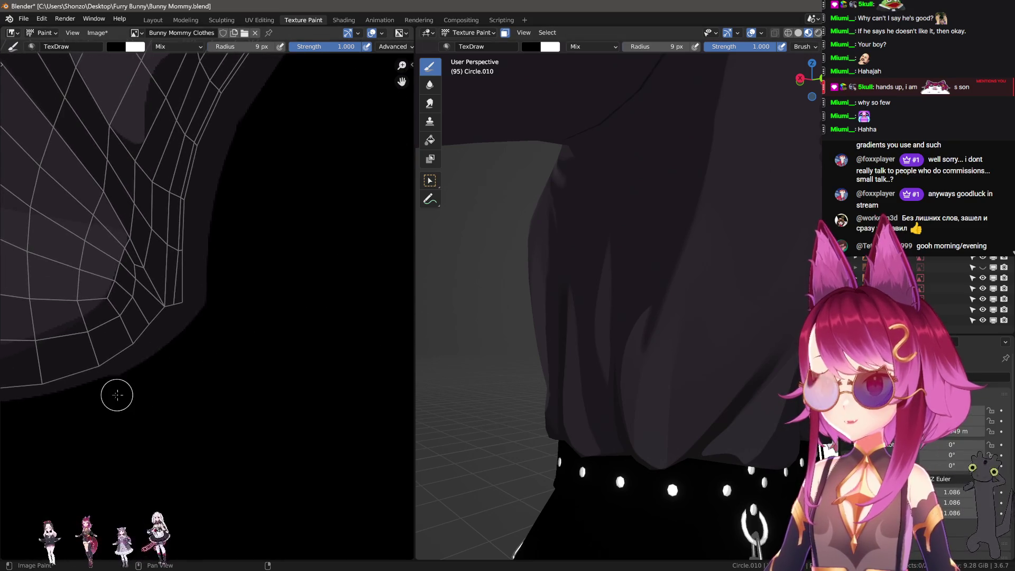
pyautogui.scroll(2, 281, 233)
pyautogui.press('f')
pyautogui.click(170, 392)
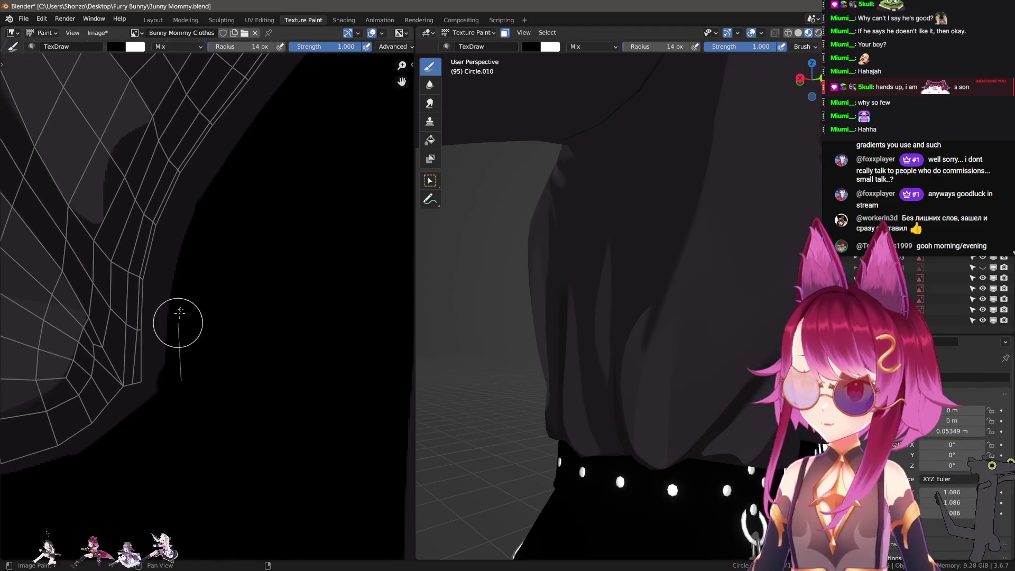
pyautogui.scroll(2, 227, 378)
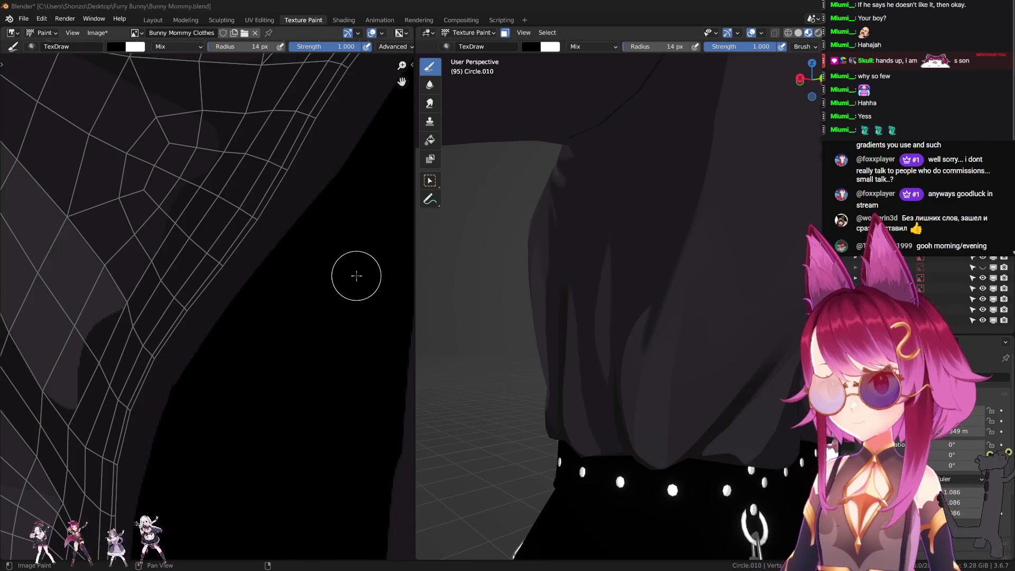
# - Orbit around the cloth and chain, check the shirt mesh, and sample a dark grey colour
pyautogui.scroll(-3, 270, 347)
pyautogui.moveTo(693, 318)
pyautogui.mouseDown(button='middle')
pyautogui.moveTo(647, 345)
pyautogui.moveTo(634, 374)
pyautogui.moveTo(675, 324)
pyautogui.moveTo(652, 330)
pyautogui.moveTo(615, 379)
pyautogui.moveTo(608, 333)
pyautogui.moveTo(623, 317)
pyautogui.mouseUp(button='middle')
pyautogui.press('Tab')
pyautogui.press('Tab')
pyautogui.press('s')
pyautogui.press('Tab')
# - Set the brush to Darken blending at 67 px, then recheck the shirt mesh in Edit Mode
pyautogui.press('Tab')
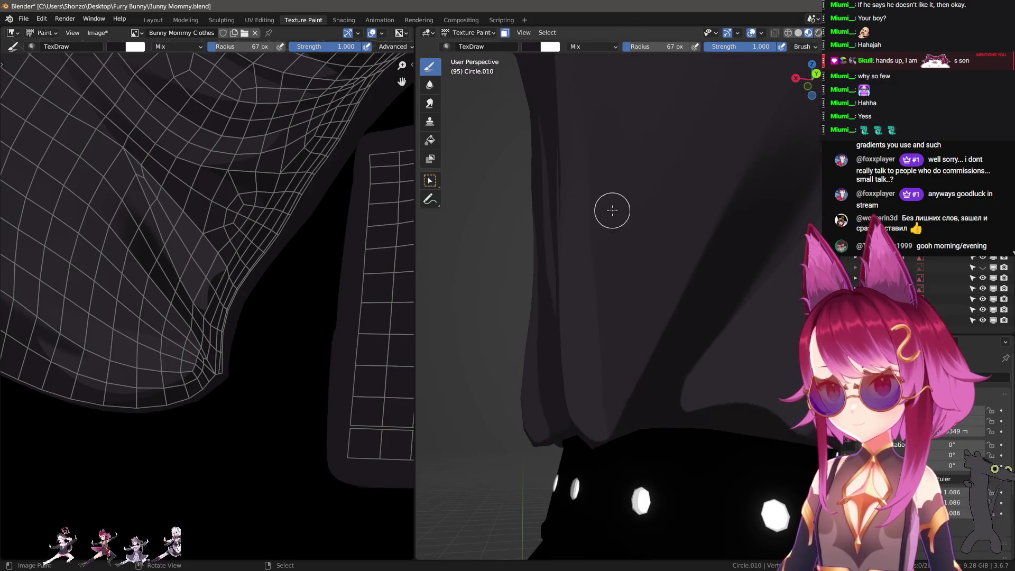
pyautogui.rightClick(640, 440)
pyautogui.moveTo(613, 381); pyautogui.dragTo(624, 383)
pyautogui.click(629, 367)
pyautogui.click(550, 396)
pyautogui.moveTo(550, 395)
pyautogui.mouseDown(button='middle')
pyautogui.moveTo(634, 297)
pyautogui.moveTo(675, 220)
pyautogui.mouseUp(button='middle')
pyautogui.press('Tab')
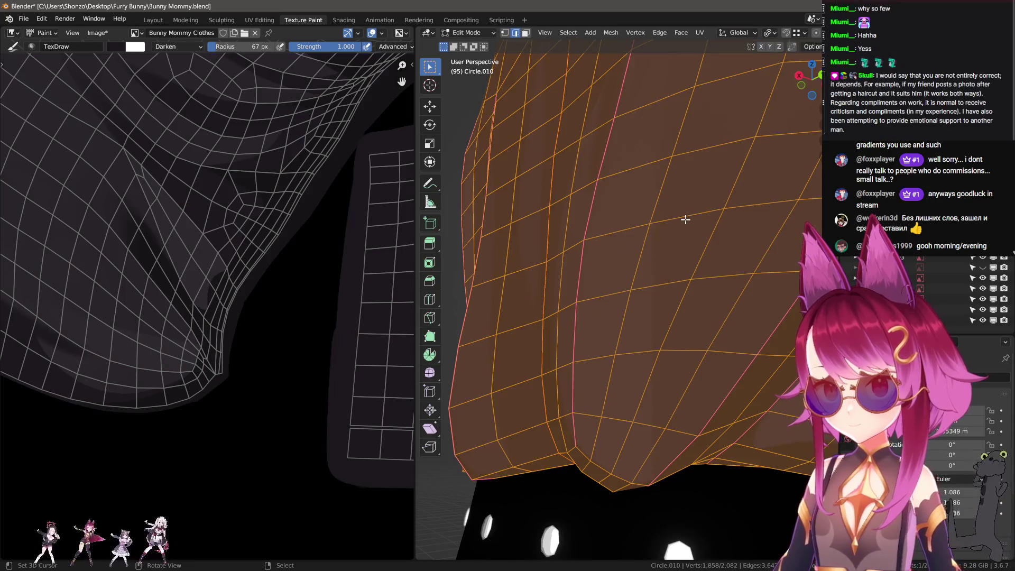
pyautogui.press('Tab')
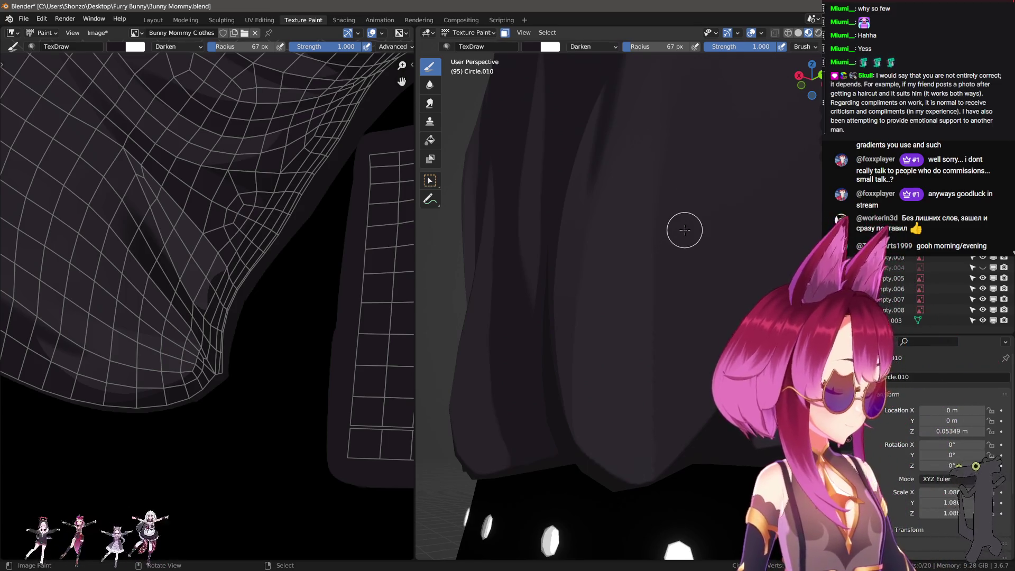
# - Paint dark vertical fold shadows down the shirt, undoing the last bad stroke
pyautogui.moveTo(685, 230)
pyautogui.mouseDown(button='middle')
pyautogui.moveTo(700, 238)
pyautogui.moveTo(650, 245)
pyautogui.mouseUp(button='middle')
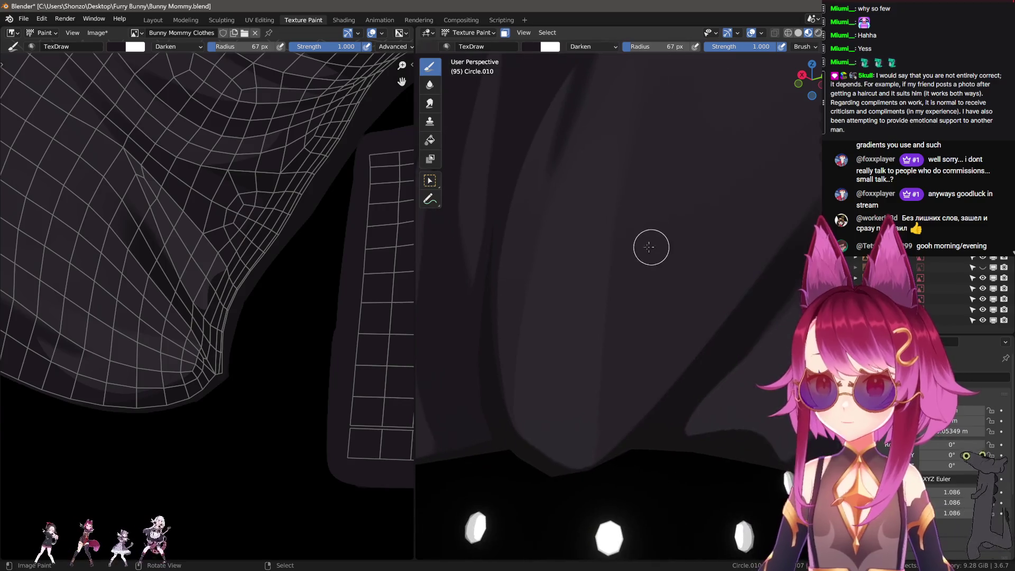
pyautogui.moveTo(642, 244); pyautogui.dragTo(623, 430)
pyautogui.press('f')
pyautogui.click(642, 460)
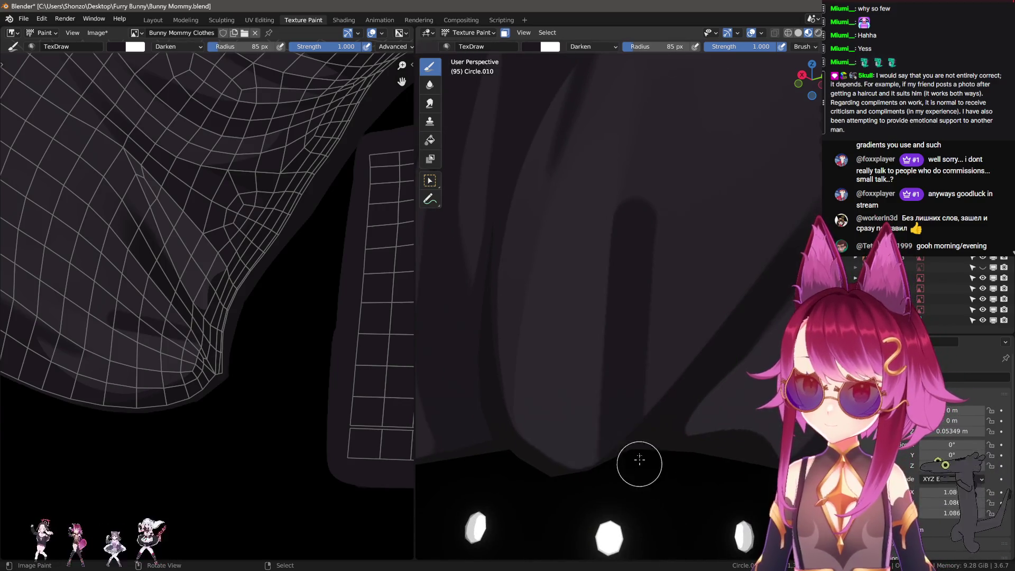
pyautogui.moveTo(635, 219); pyautogui.dragTo(613, 529)
pyautogui.hotkey('ctrl', 'z')
# - Repaint the vertical folds from higher up with a 62 px brush
pyautogui.moveTo(635, 204); pyautogui.dragTo(571, 339, button='middle')
pyautogui.press('f')
pyautogui.click(589, 204)
pyautogui.moveTo(589, 204)
pyautogui.mouseDown()
pyautogui.moveTo(576, 319)
pyautogui.moveTo(576, 261)
pyautogui.moveTo(587, 265)
pyautogui.moveTo(598, 560)
pyautogui.mouseUp()
pyautogui.moveTo(623, 555); pyautogui.dragTo(618, 449, button='middle')
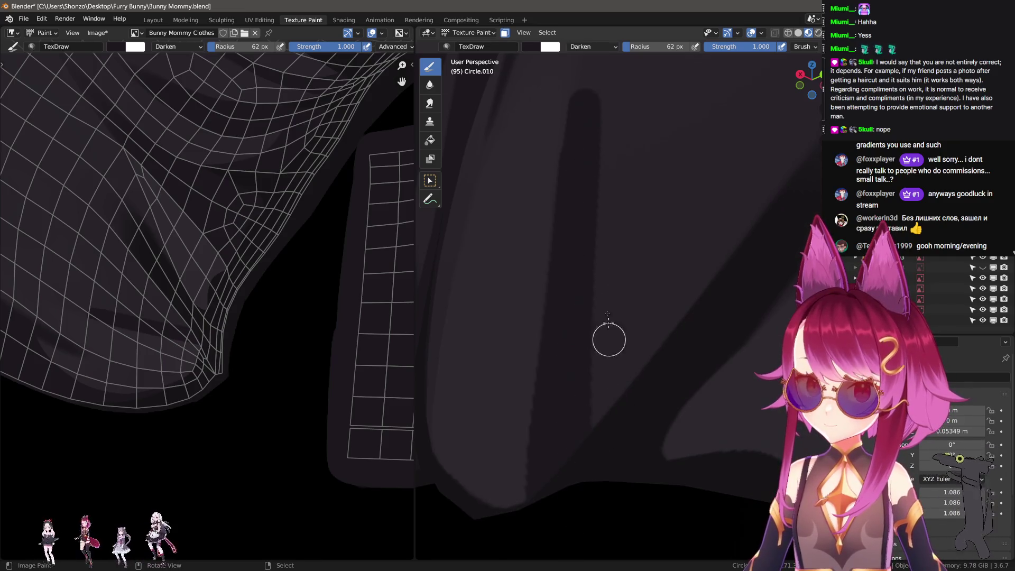
pyautogui.moveTo(585, 105)
pyautogui.mouseDown()
pyautogui.moveTo(589, 468)
pyautogui.moveTo(608, 562)
pyautogui.moveTo(573, 553)
pyautogui.moveTo(577, 531)
pyautogui.mouseUp()
pyautogui.scroll(10, 215, 211)
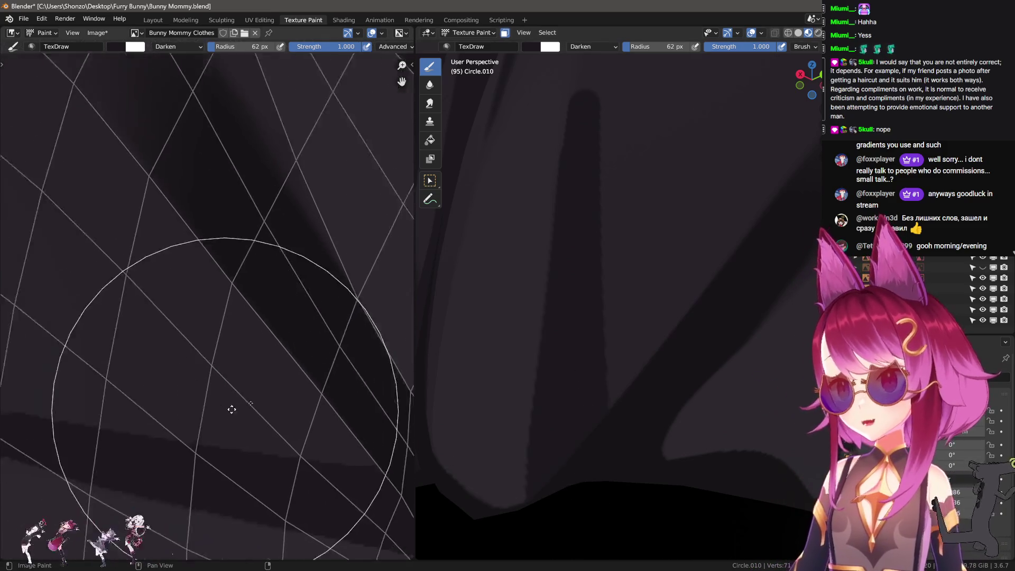
# - With an enlarged Smear brush, soften the dark band's edge in the texture
pyautogui.press('3')
pyautogui.press('f')
pyautogui.click(170, 245)
pyautogui.moveTo(204, 236)
pyautogui.mouseDown()
pyautogui.moveTo(313, 328)
pyautogui.moveTo(218, 306)
pyautogui.moveTo(329, 344)
pyautogui.moveTo(189, 331)
pyautogui.mouseUp()
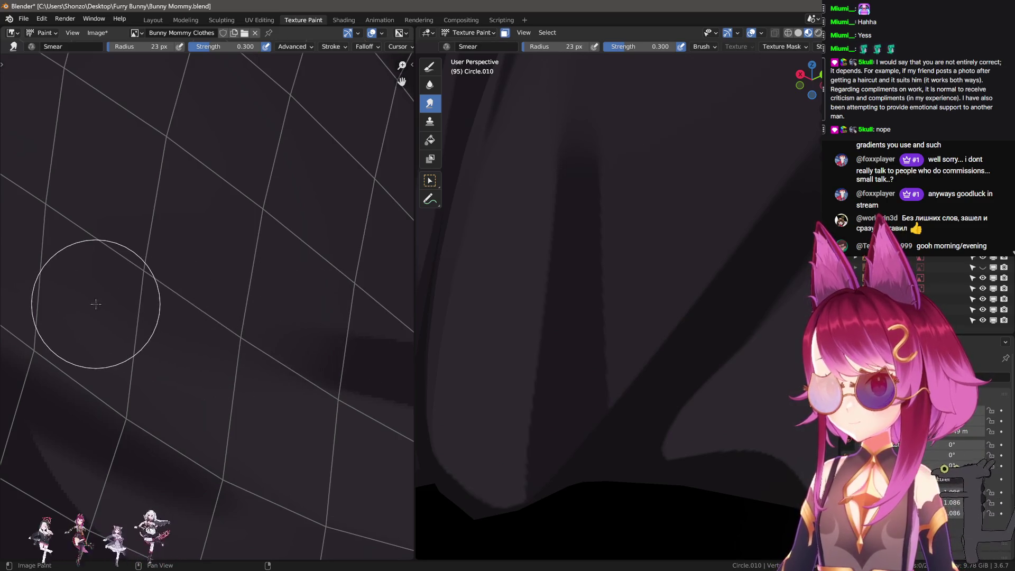
pyautogui.moveTo(556, 253); pyautogui.dragTo(624, 276, button='middle')
pyautogui.press(']')
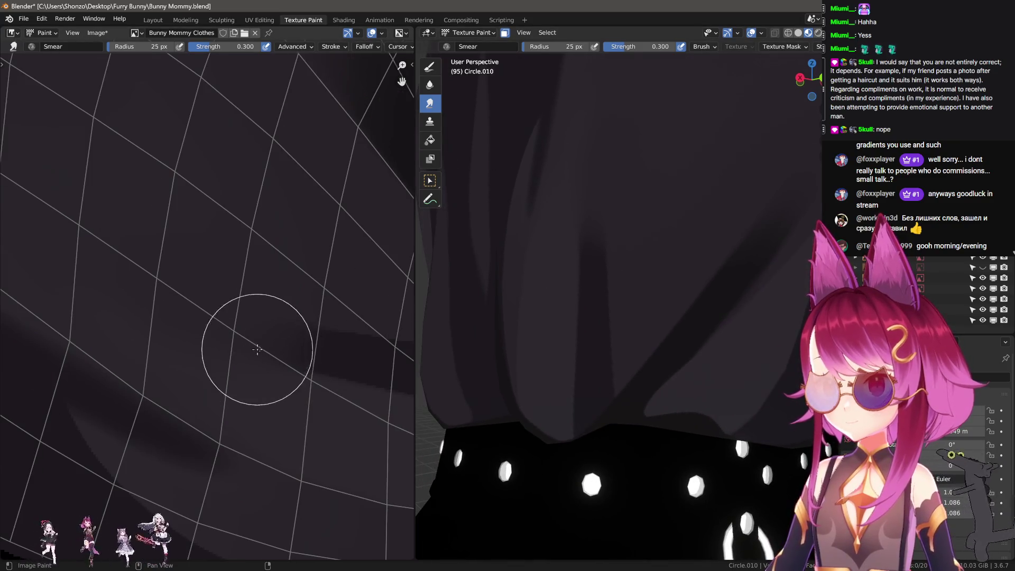
pyautogui.moveTo(528, 370)
pyautogui.mouseDown(button='middle')
pyautogui.moveTo(571, 397)
pyautogui.moveTo(562, 358)
pyautogui.moveTo(604, 321)
pyautogui.moveTo(584, 365)
pyautogui.moveTo(544, 373)
pyautogui.moveTo(553, 385)
pyautogui.moveTo(637, 392)
pyautogui.moveTo(608, 360)
pyautogui.moveTo(635, 380)
pyautogui.mouseUp(button='middle')
pyautogui.moveTo(250, 308); pyautogui.dragTo(214, 310, button='middle')
pyautogui.moveTo(209, 358)
pyautogui.mouseDown(button='middle')
pyautogui.moveTo(227, 311)
pyautogui.moveTo(290, 349)
pyautogui.mouseUp(button='middle')
pyautogui.scroll(-2, 238, 419)
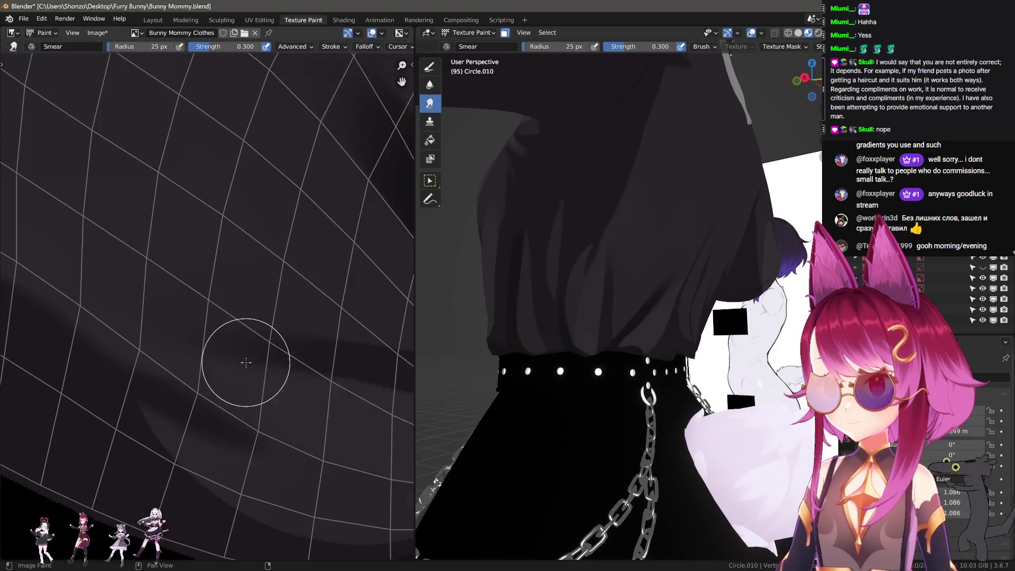
# - Try a thin 11 px dark stroke across the texture and undo it
pyautogui.press('1')
pyautogui.press('f')
pyautogui.click(344, 354)
pyautogui.moveTo(345, 357); pyautogui.dragTo(12, 318)
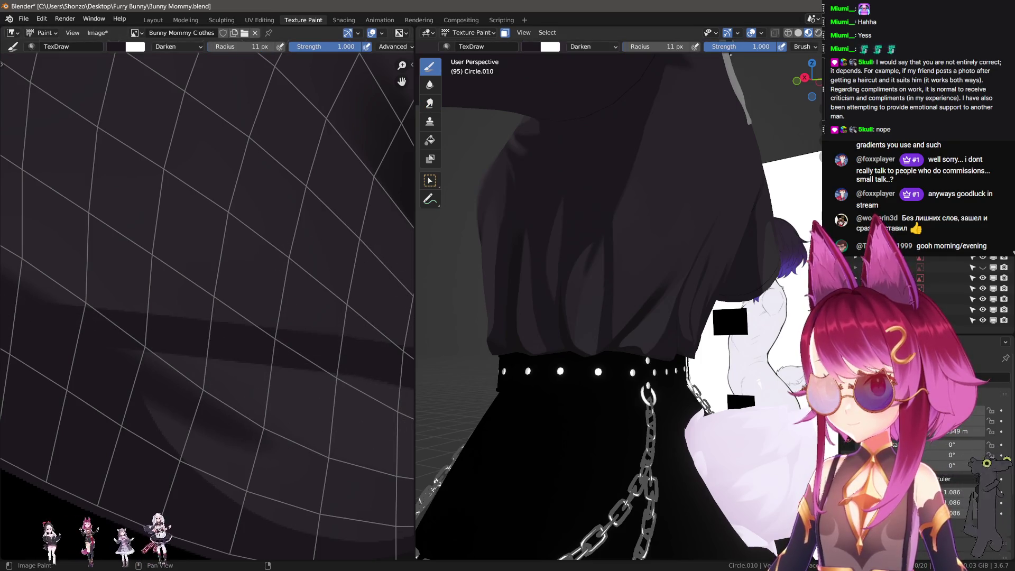
pyautogui.hotkey('ctrl', 'z')
# - Switch back to the Smear brush and settle its size at 49 px
pyautogui.press('3')
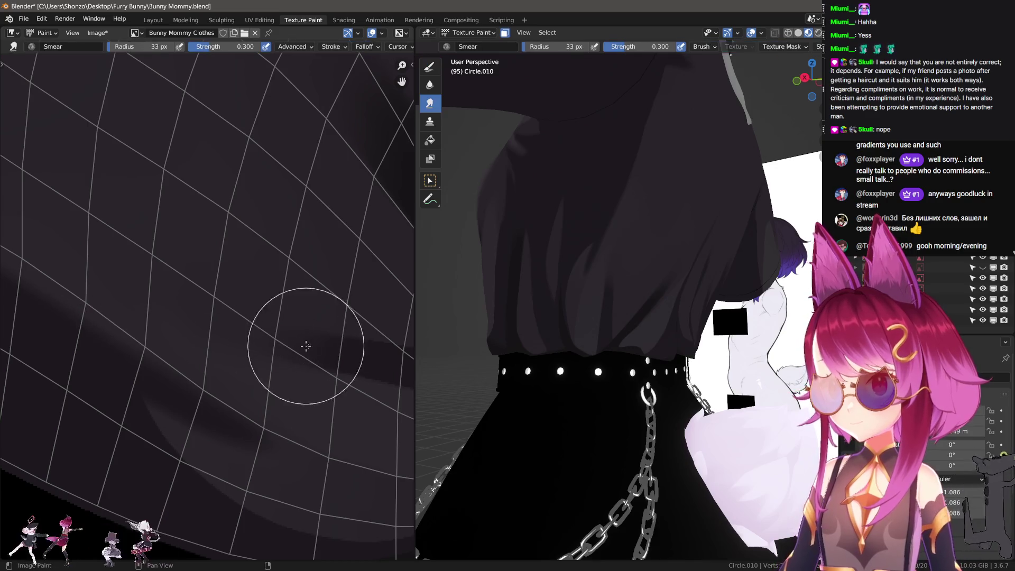
pyautogui.scroll(1, 340, 430)
pyautogui.hotkey('shift', 'f')
pyautogui.click(201, 345)
pyautogui.press('f')
pyautogui.click(314, 341)
pyautogui.press('f')
pyautogui.click(286, 341)
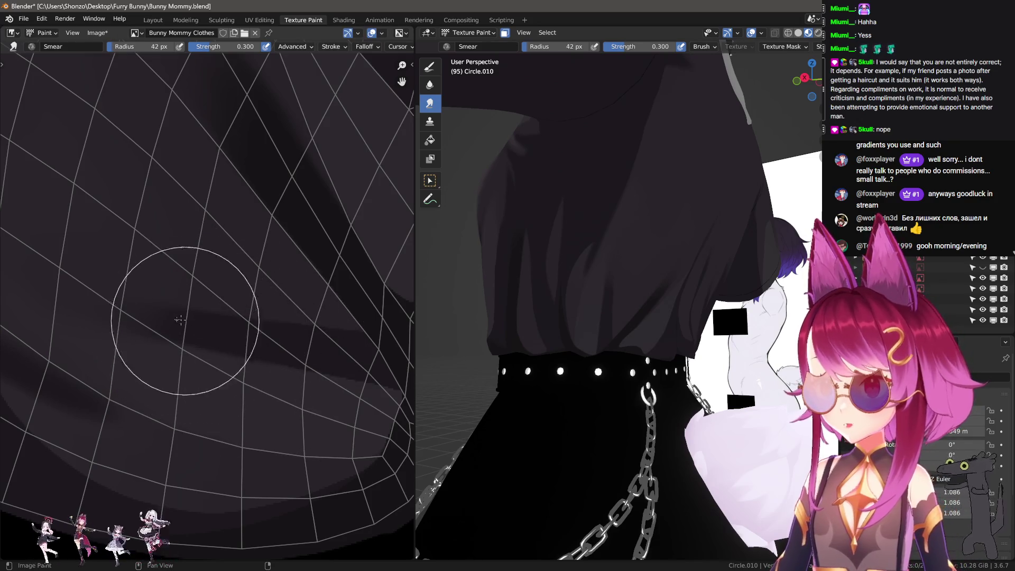
pyautogui.press('f')
pyautogui.click(193, 321)
pyautogui.press('f')
pyautogui.click(192, 318)
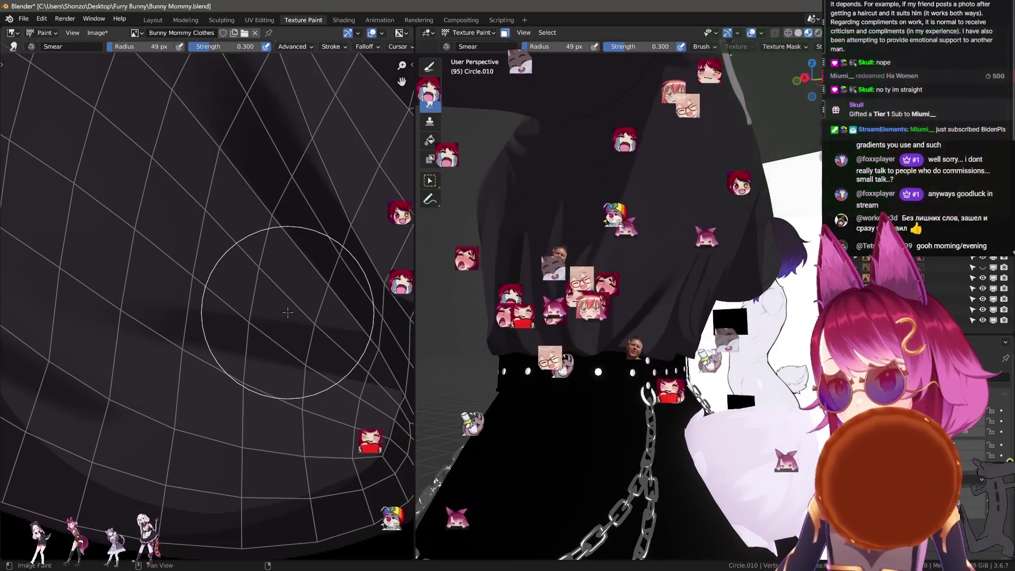
pyautogui.moveTo(502, 296)
pyautogui.mouseDown(button='middle')
pyautogui.moveTo(637, 295)
pyautogui.moveTo(692, 325)
pyautogui.moveTo(576, 344)
pyautogui.moveTo(682, 354)
pyautogui.mouseUp(button='middle')
# - Zoom onto the shirt hem and briefly toggle Edit Mode before resuming Texture Paint
pyautogui.scroll(5, 626, 360)
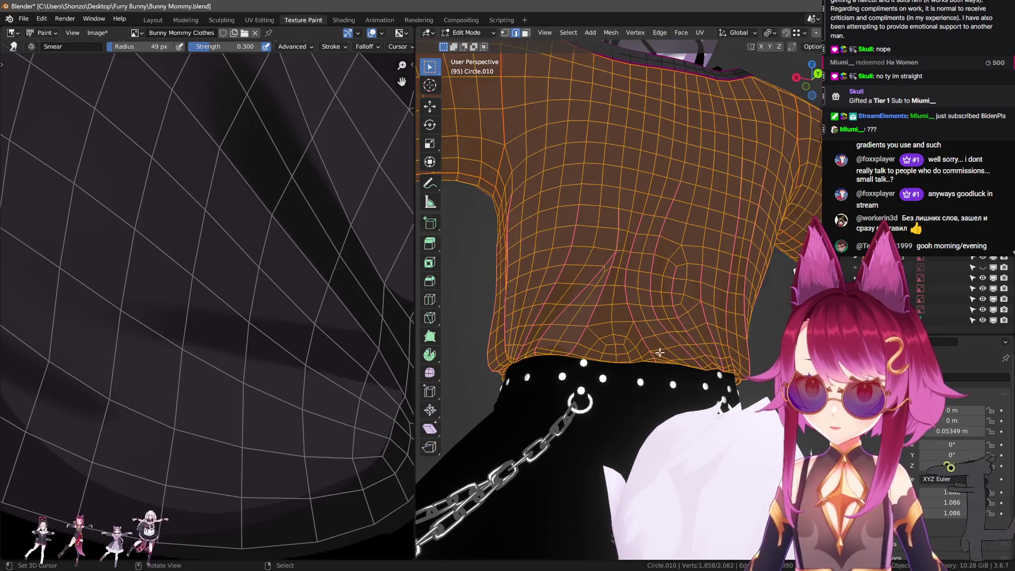
pyautogui.press('Tab')
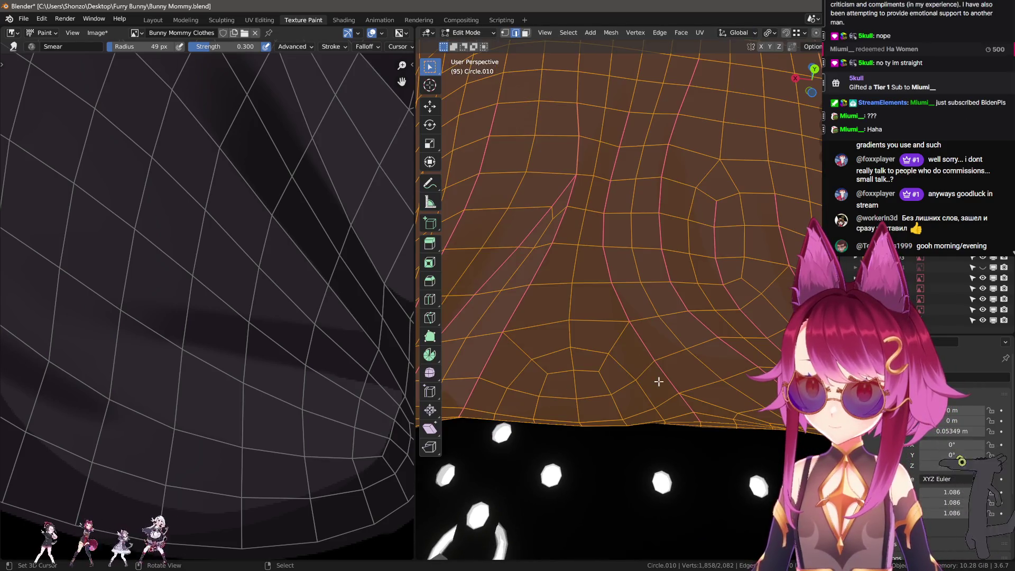
pyautogui.press('Tab')
pyautogui.scroll(-3, 193, 336)
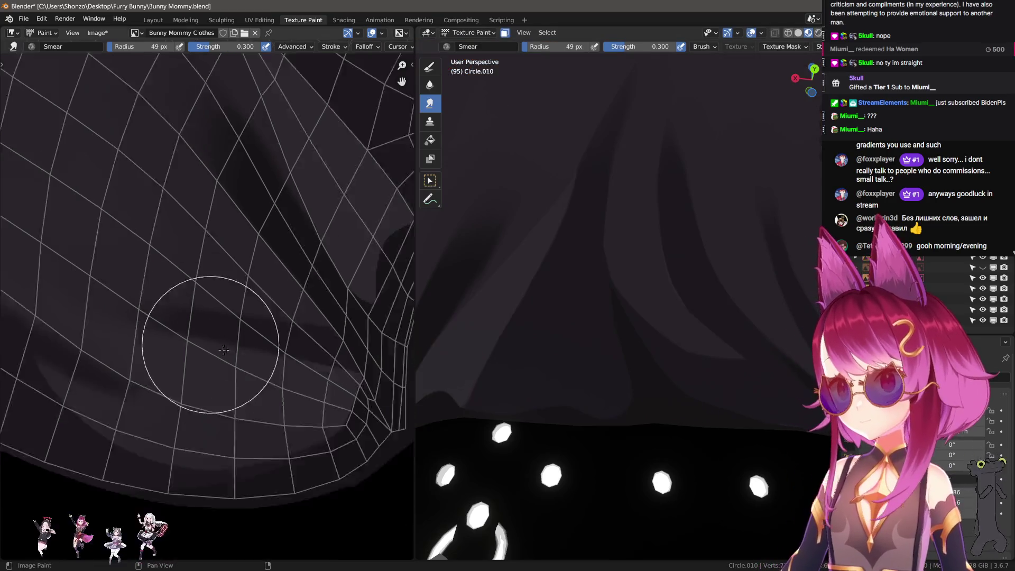
pyautogui.scroll(5, 215, 419)
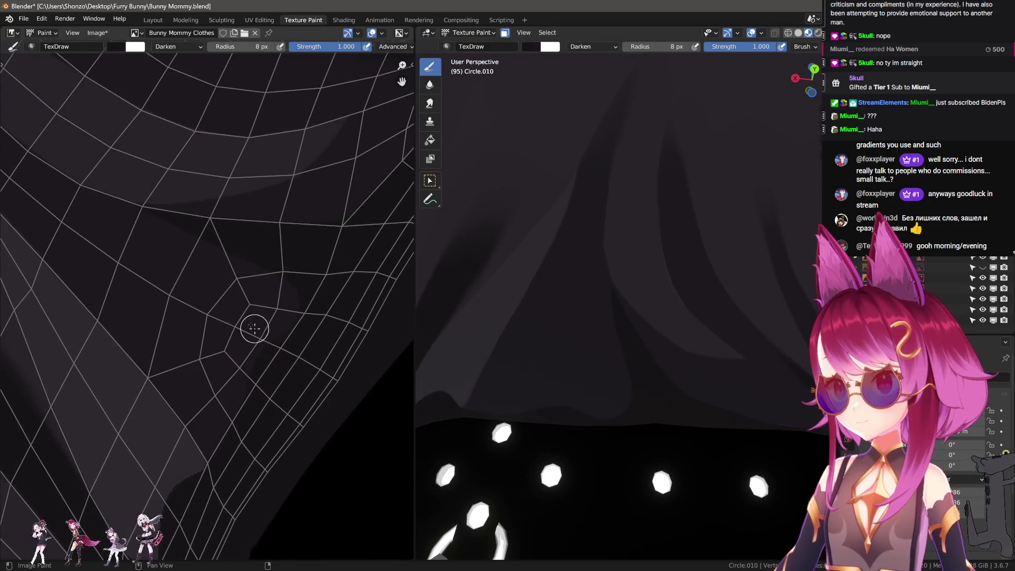
# - Paint two thin dark fold lines near the texture hem with an 8 px brush
pyautogui.moveTo(253, 324); pyautogui.dragTo(280, 398, button='middle')
pyautogui.press('[')
pyautogui.press('[')
pyautogui.moveTo(149, 276); pyautogui.dragTo(267, 317)
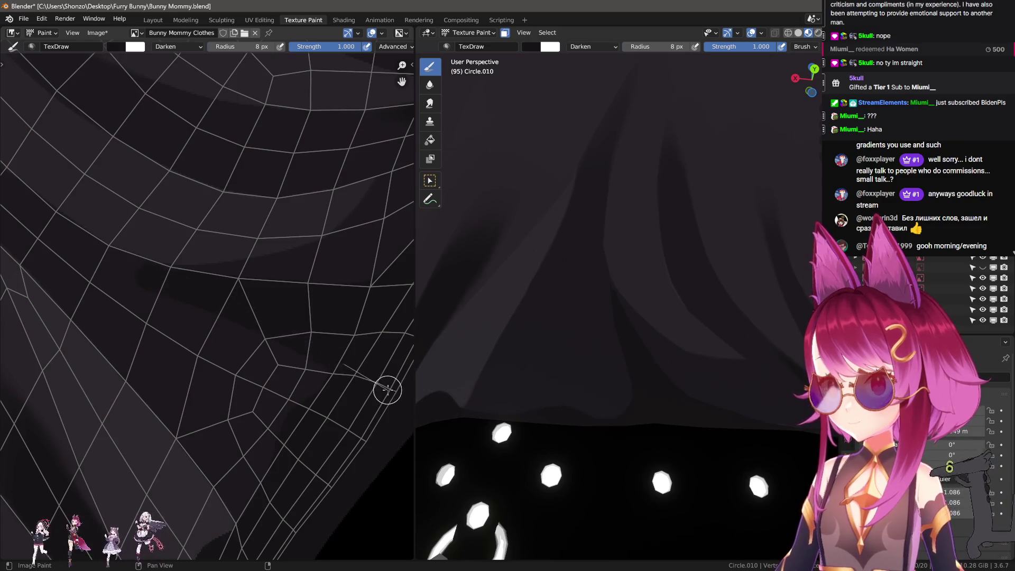
pyautogui.moveTo(132, 270); pyautogui.dragTo(297, 333)
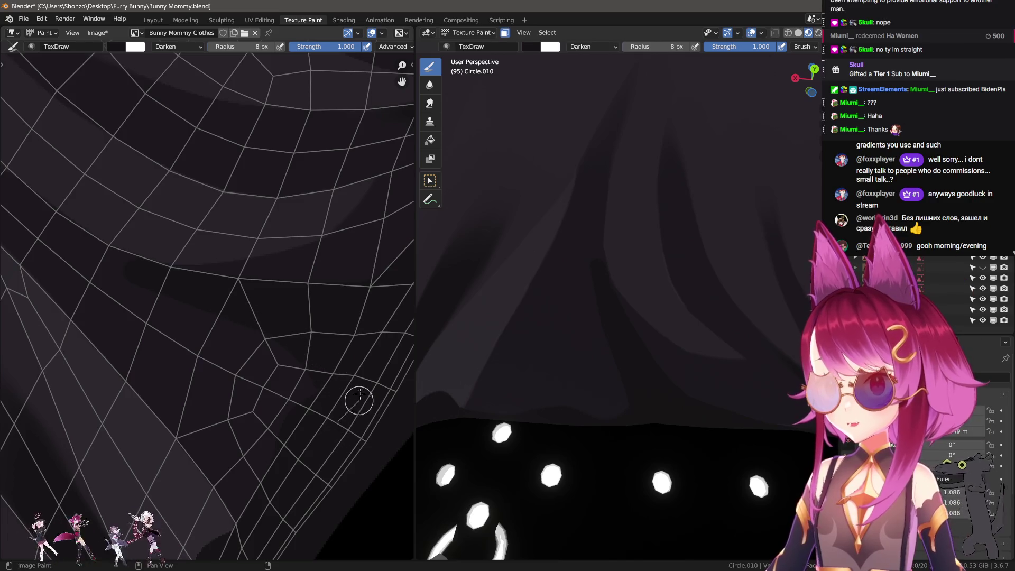
pyautogui.scroll(3, 331, 396)
pyautogui.moveTo(407, 477); pyautogui.dragTo(311, 483, button='middle')
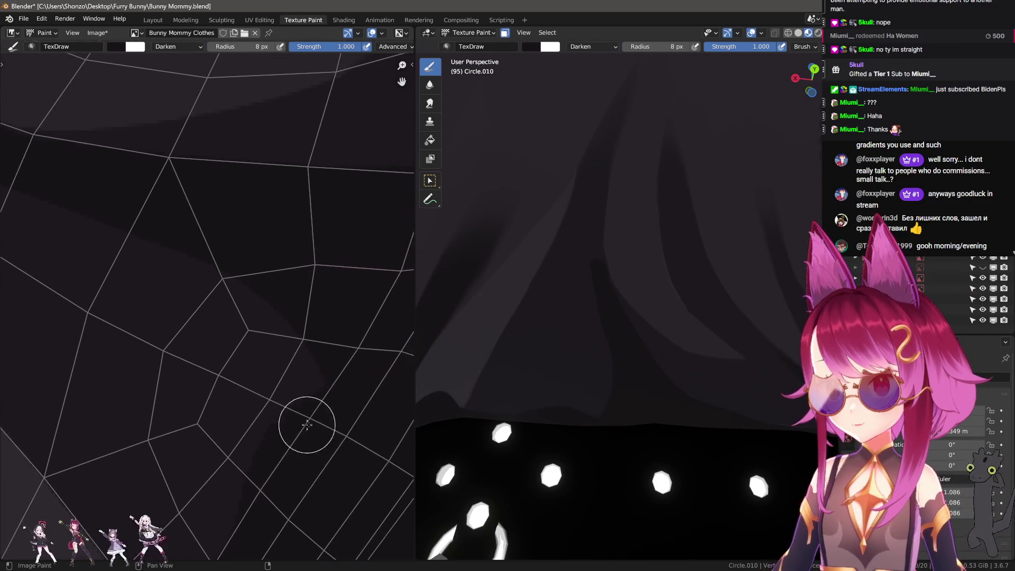
# - Resize the brush down to 3 px, then up to a 65 px radius, viewing the shirt hem
pyautogui.moveTo(246, 282)
pyautogui.mouseDown(button='middle')
pyautogui.moveTo(272, 362)
pyautogui.moveTo(199, 335)
pyautogui.mouseUp(button='middle')
pyautogui.press('f')
pyautogui.click(108, 221)
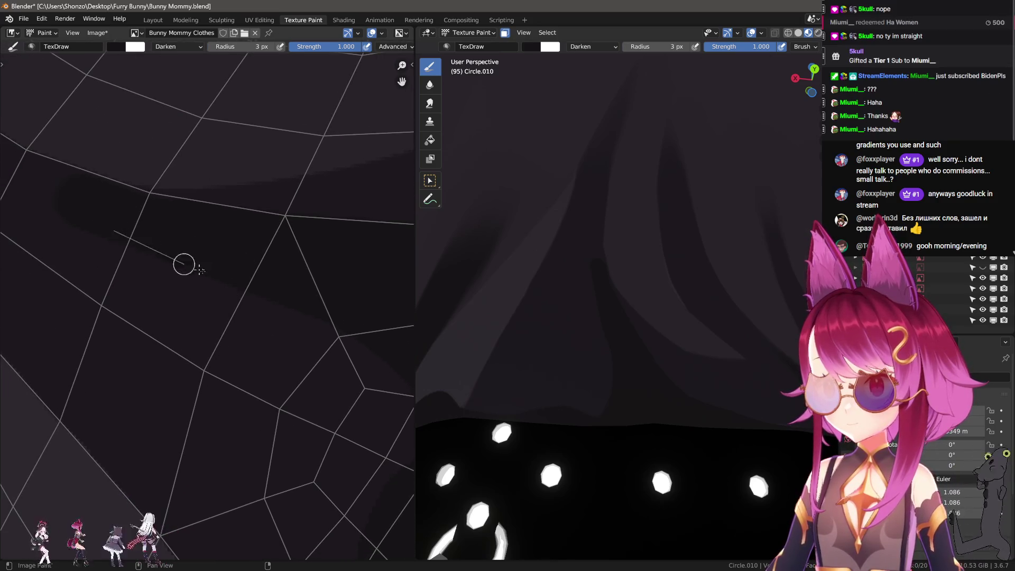
pyautogui.moveTo(346, 336); pyautogui.dragTo(274, 271, button='middle')
pyautogui.press(']')
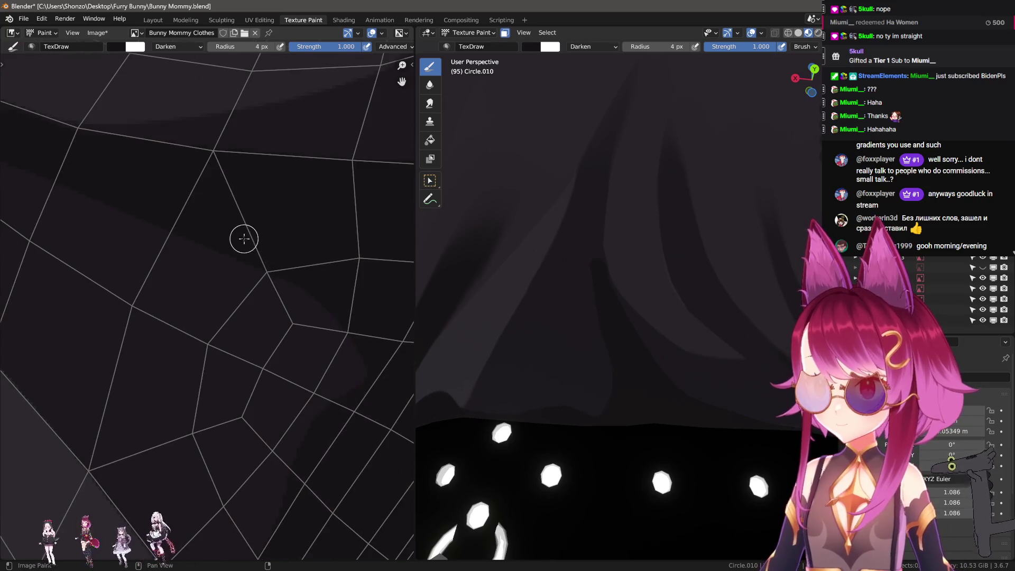
pyautogui.moveTo(652, 370)
pyautogui.mouseDown(button='middle')
pyautogui.moveTo(682, 336)
pyautogui.moveTo(653, 371)
pyautogui.mouseUp(button='middle')
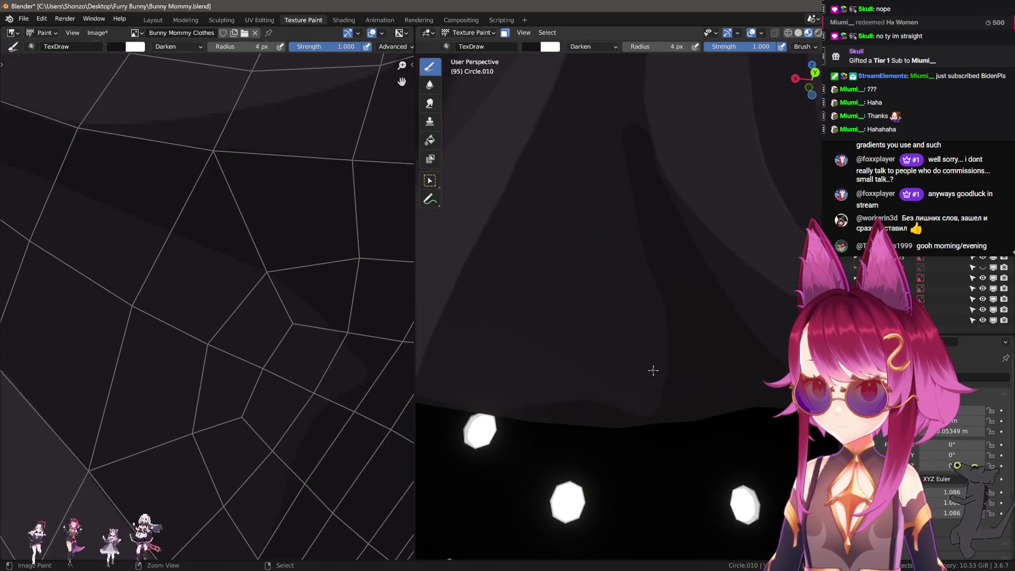
pyautogui.press('f')
pyautogui.click(663, 274)
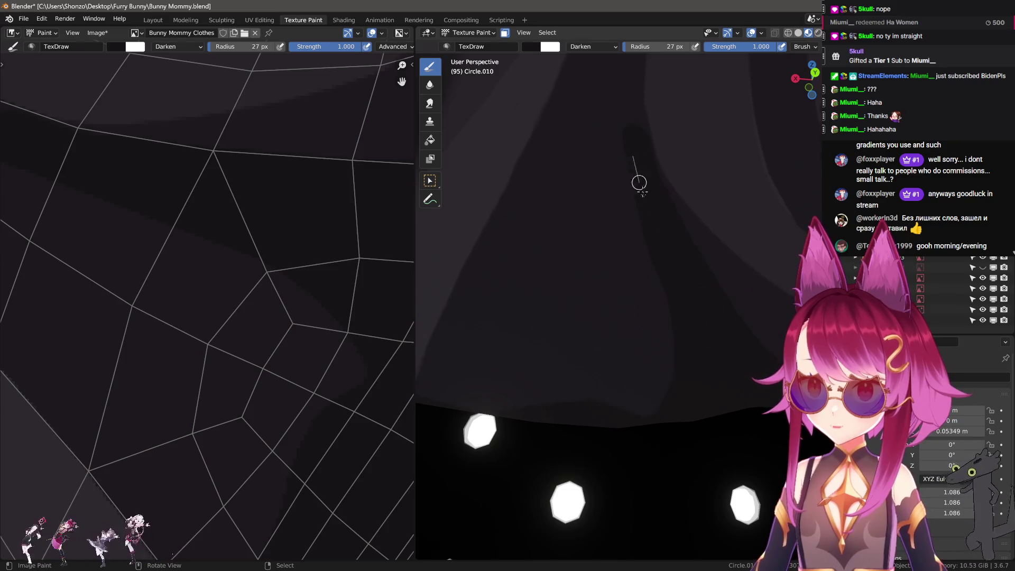
pyautogui.press('f')
pyautogui.click(646, 417)
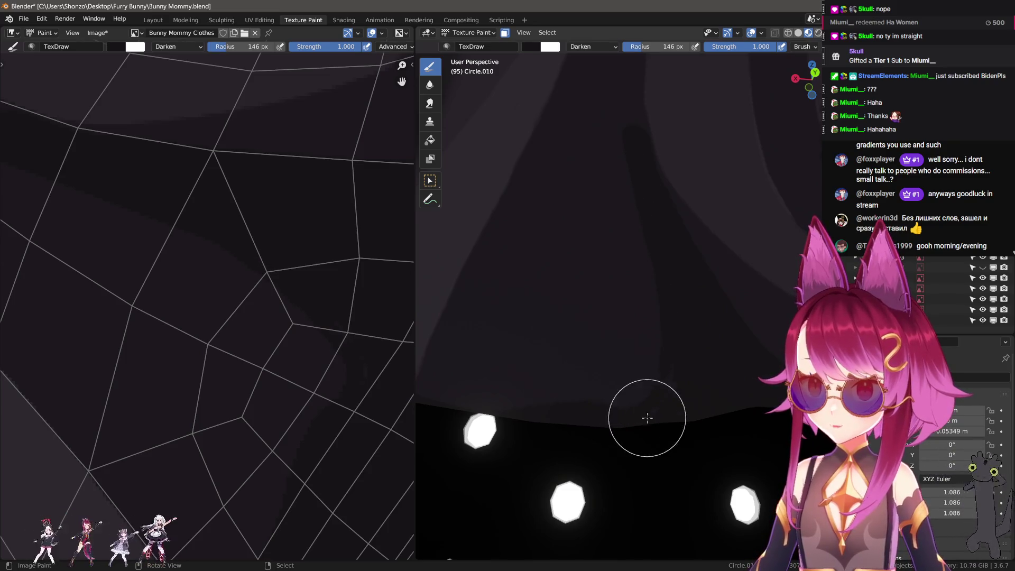
pyautogui.moveTo(646, 418); pyautogui.dragTo(623, 388, button='middle')
# - Paint broad dark fold shadows up the shirt in the 3D viewport
pyautogui.moveTo(527, 390)
pyautogui.mouseDown()
pyautogui.moveTo(614, 344)
pyautogui.moveTo(599, 180)
pyautogui.mouseUp()
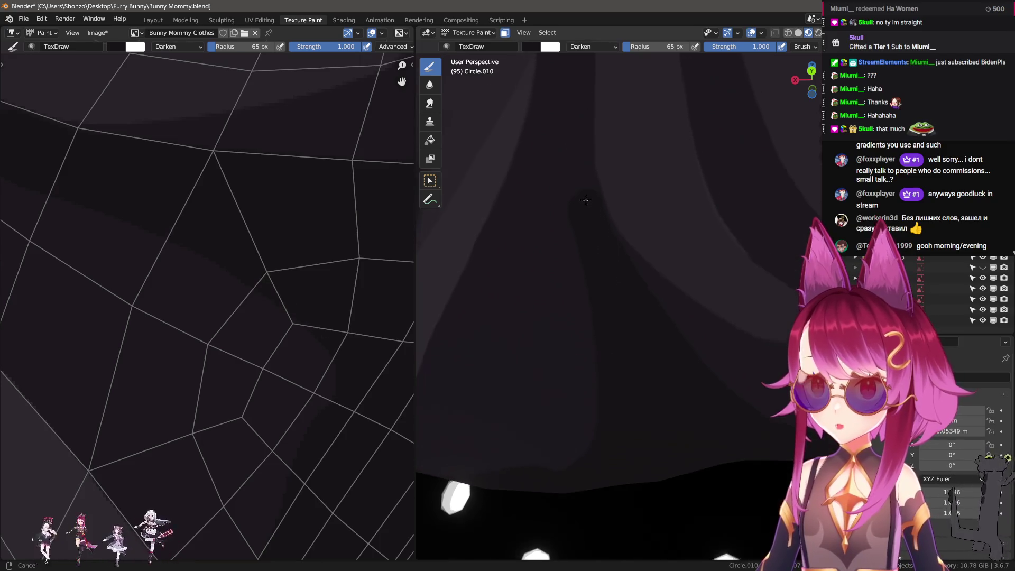
pyautogui.keyDown('shift'); pyautogui.moveTo(577, 121); pyautogui.dragTo(585, 199, button='middle'); pyautogui.keyUp('shift')
pyautogui.press('f')
pyautogui.click(571, 308)
pyautogui.moveTo(570, 307); pyautogui.dragTo(559, 153)
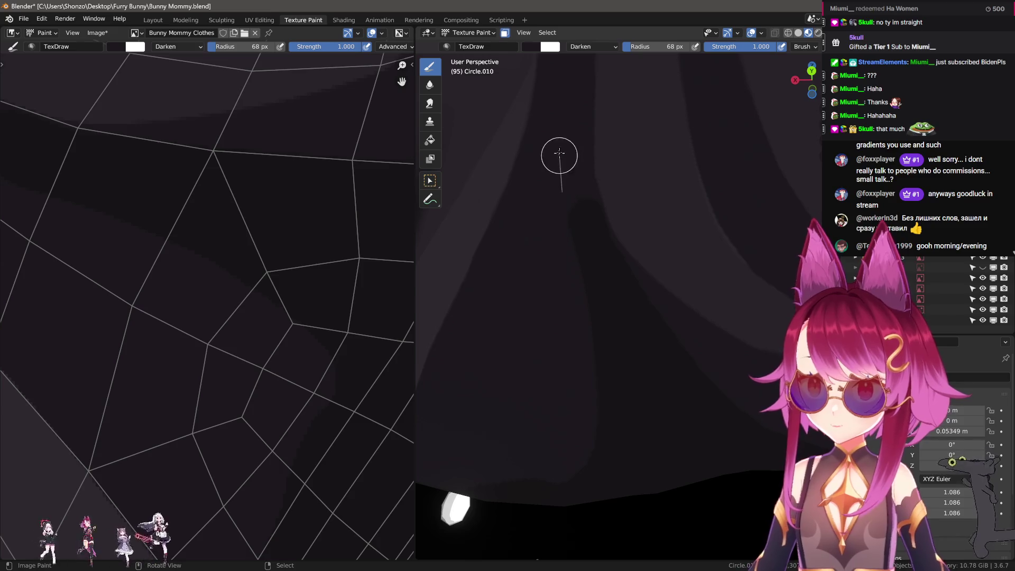
pyautogui.keyDown('shift'); pyautogui.moveTo(538, 218); pyautogui.dragTo(547, 319, button='middle'); pyautogui.keyUp('shift')
# - Set the brush blending to Mix and paint two more fold strokes up the shirt
pyautogui.rightClick(546, 320)
pyautogui.click(484, 296)
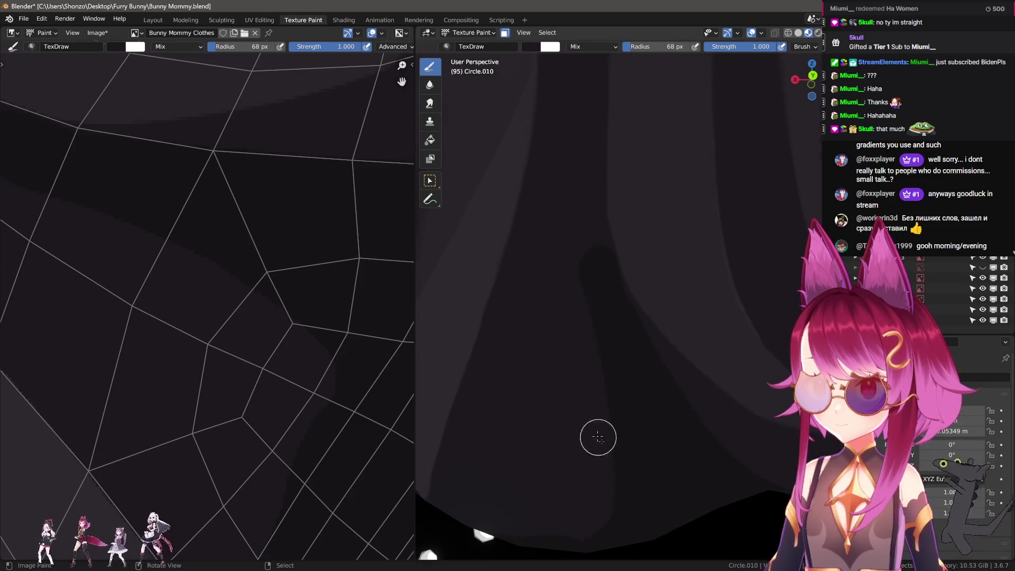
pyautogui.moveTo(573, 261); pyautogui.dragTo(562, 169)
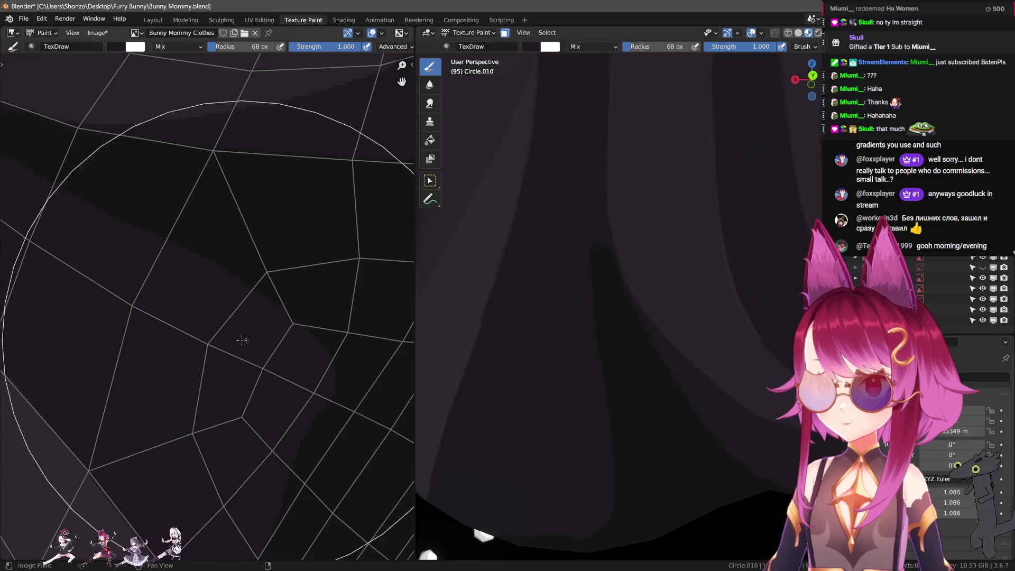
pyautogui.moveTo(582, 380); pyautogui.dragTo(553, 199)
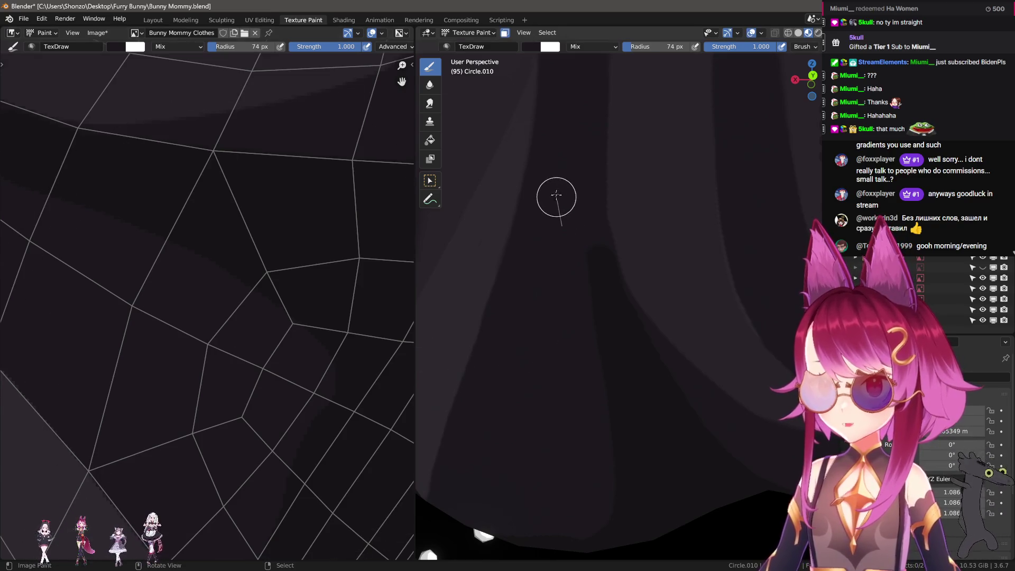
pyautogui.scroll(-3, 137, 391)
pyautogui.scroll(2, 238, 374)
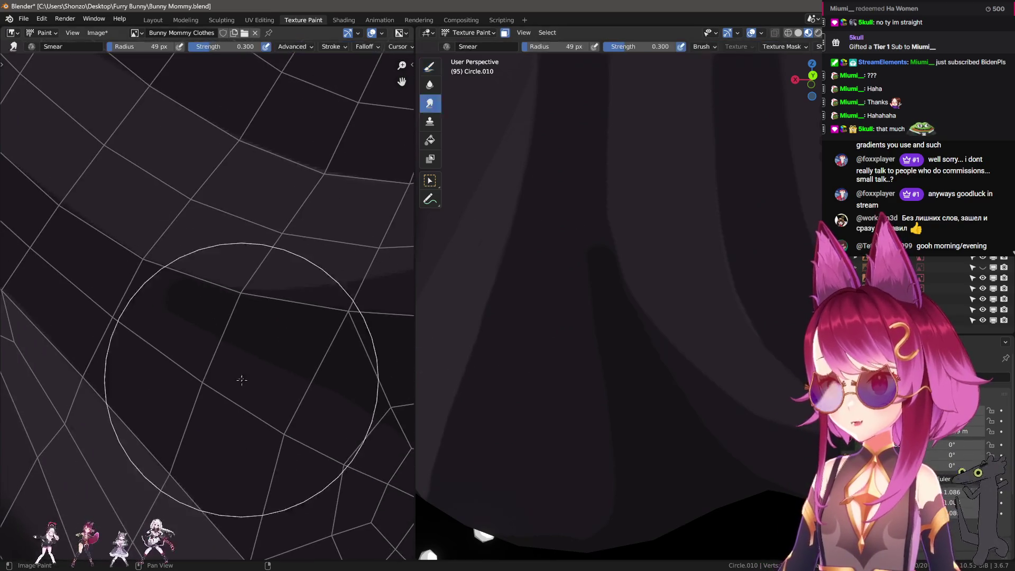
# - Smudge the shadow edge in the texture to soften it
pyautogui.moveTo(154, 351); pyautogui.dragTo(235, 386, button='middle')
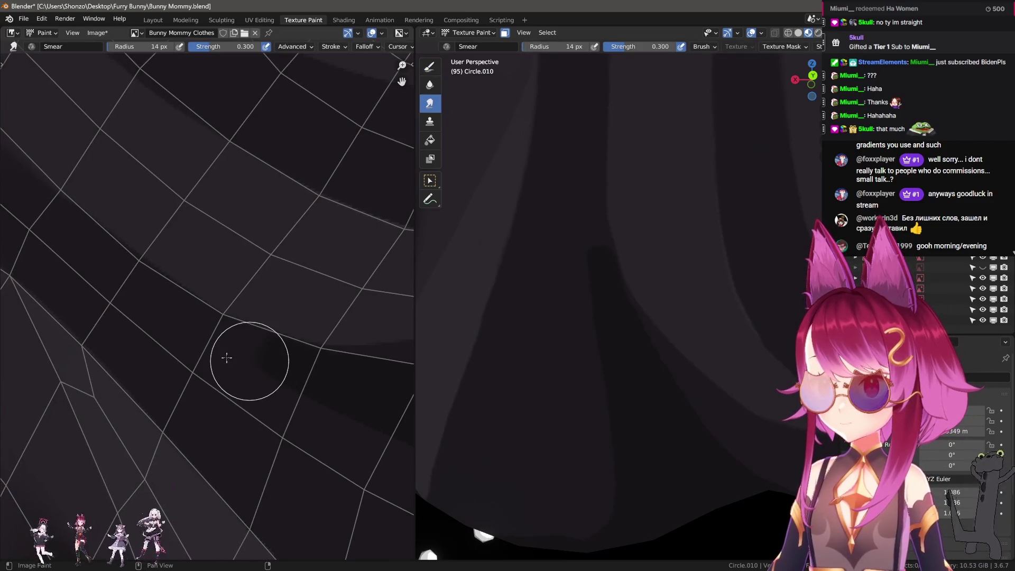
pyautogui.press(']')
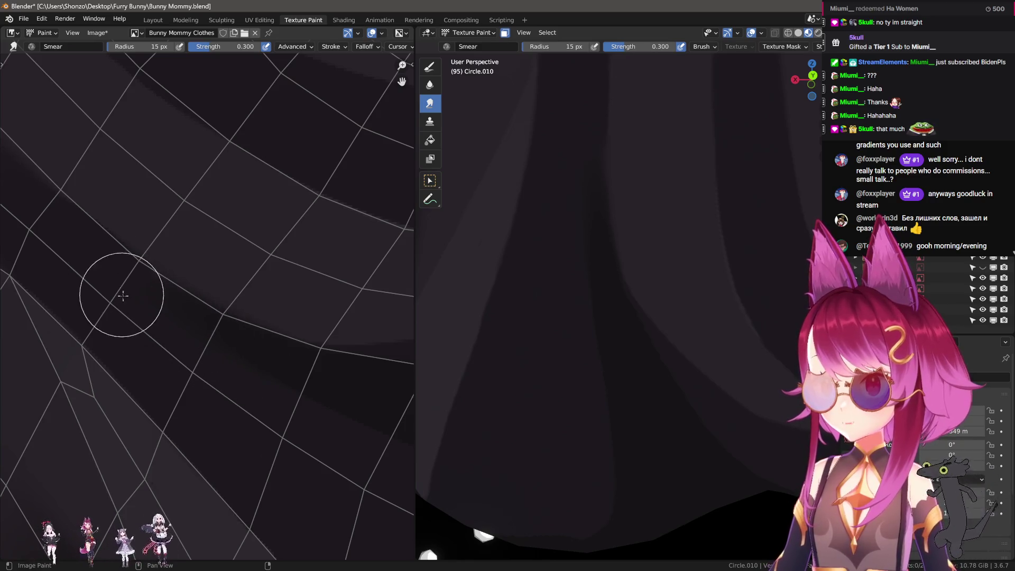
pyautogui.moveTo(196, 291); pyautogui.dragTo(220, 289, button='middle')
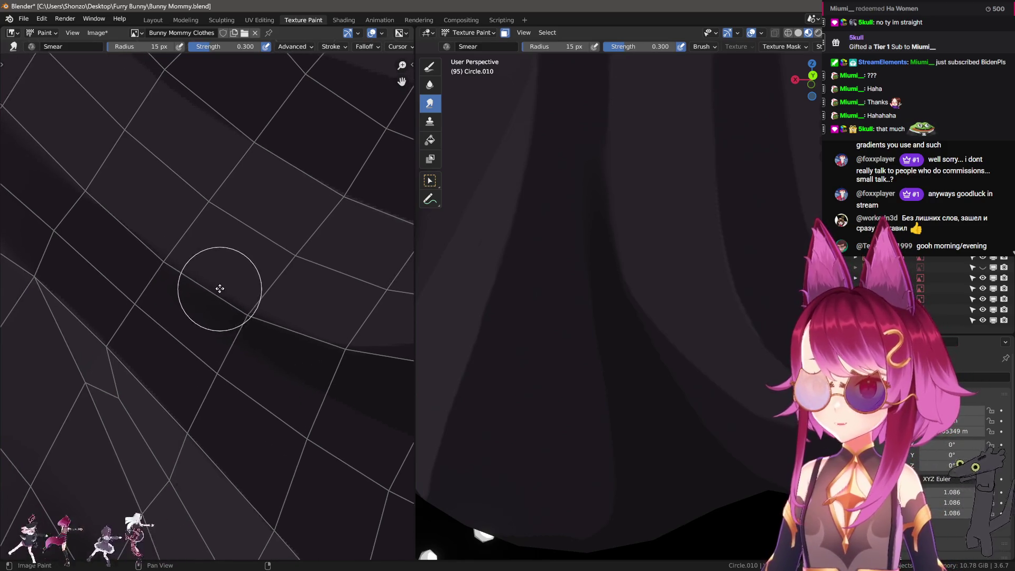
pyautogui.moveTo(571, 253)
pyautogui.mouseDown(button='middle')
pyautogui.moveTo(616, 242)
pyautogui.moveTo(571, 273)
pyautogui.moveTo(569, 260)
pyautogui.mouseUp(button='middle')
# - Switch to the draw brush, sample the dark shadow colour, and shrink the brush to 7 px
pyautogui.press('1')
pyautogui.scroll(1, 254, 272)
pyautogui.press('s')
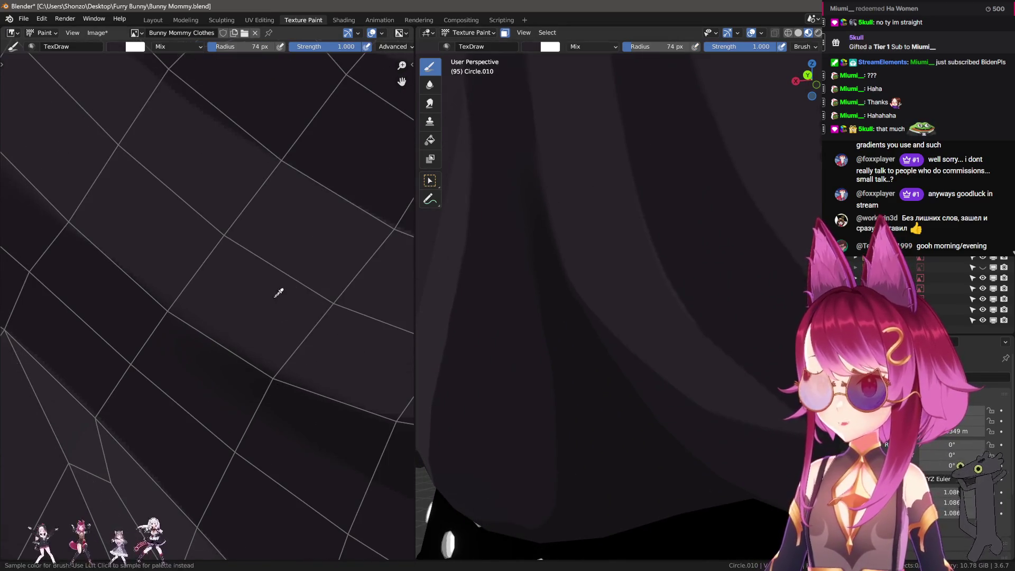
pyautogui.press('f')
pyautogui.click(251, 316)
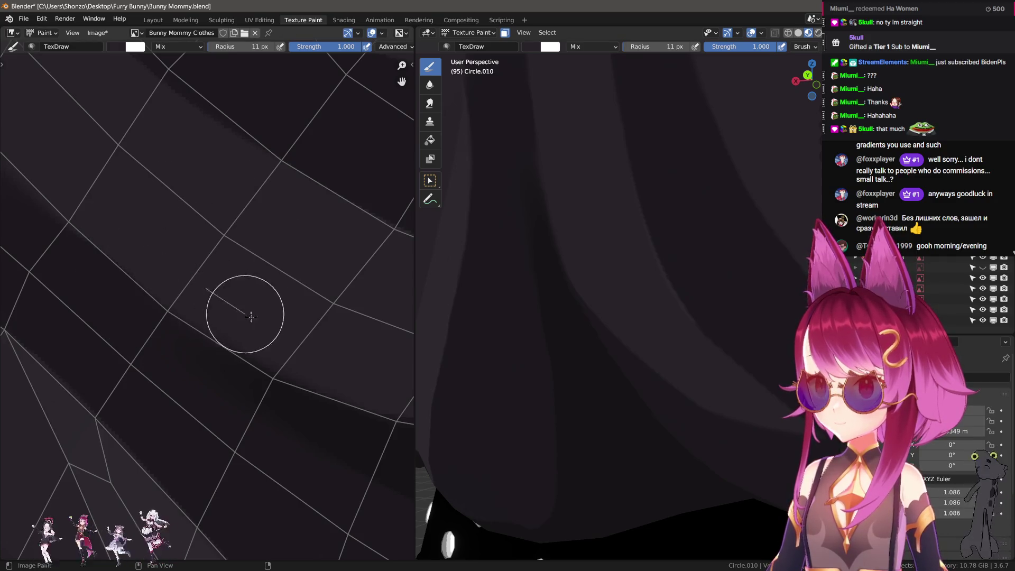
pyautogui.press('[')
pyautogui.press('[')
pyautogui.press('[')
# - Bring the dotted waistband fold into view and paint a thin 3 px line along the shadow edge
pyautogui.moveTo(317, 344); pyautogui.dragTo(175, 283, button='middle')
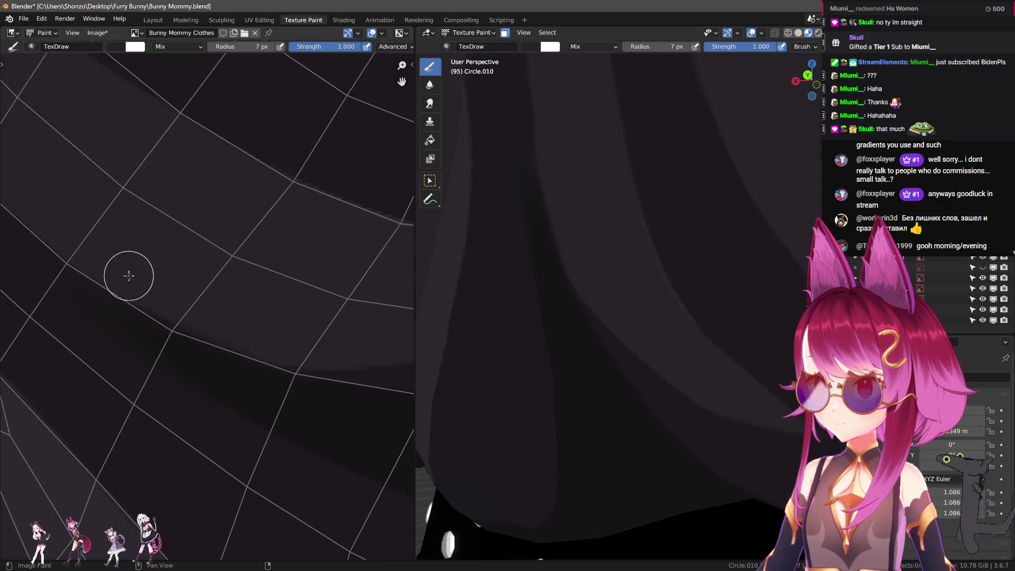
pyautogui.moveTo(296, 339); pyautogui.dragTo(177, 309, button='middle')
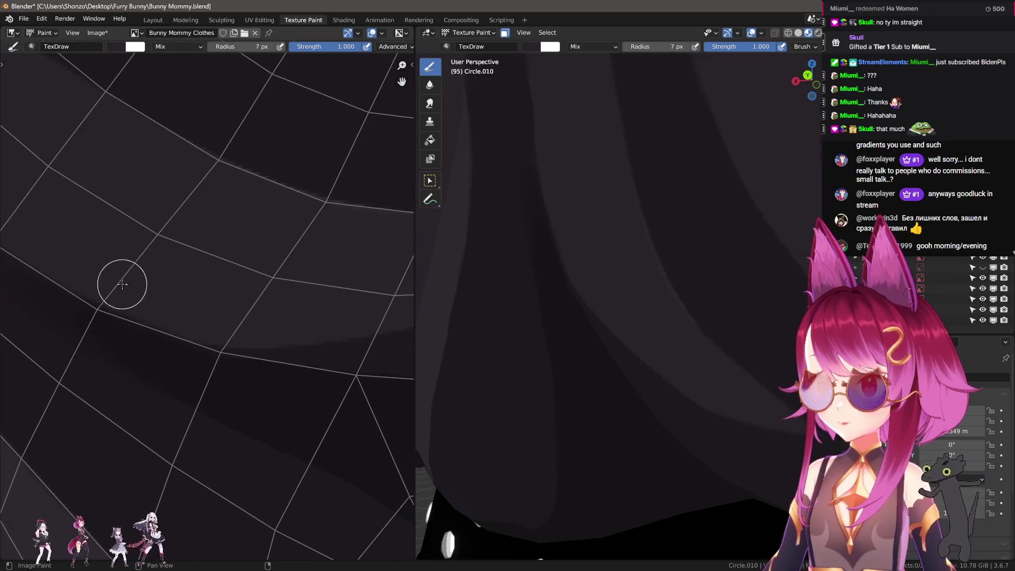
pyautogui.moveTo(265, 331)
pyautogui.mouseDown(button='middle')
pyautogui.moveTo(213, 304)
pyautogui.moveTo(272, 323)
pyautogui.moveTo(222, 318)
pyautogui.moveTo(201, 415)
pyautogui.moveTo(157, 487)
pyautogui.moveTo(304, 409)
pyautogui.mouseUp(button='middle')
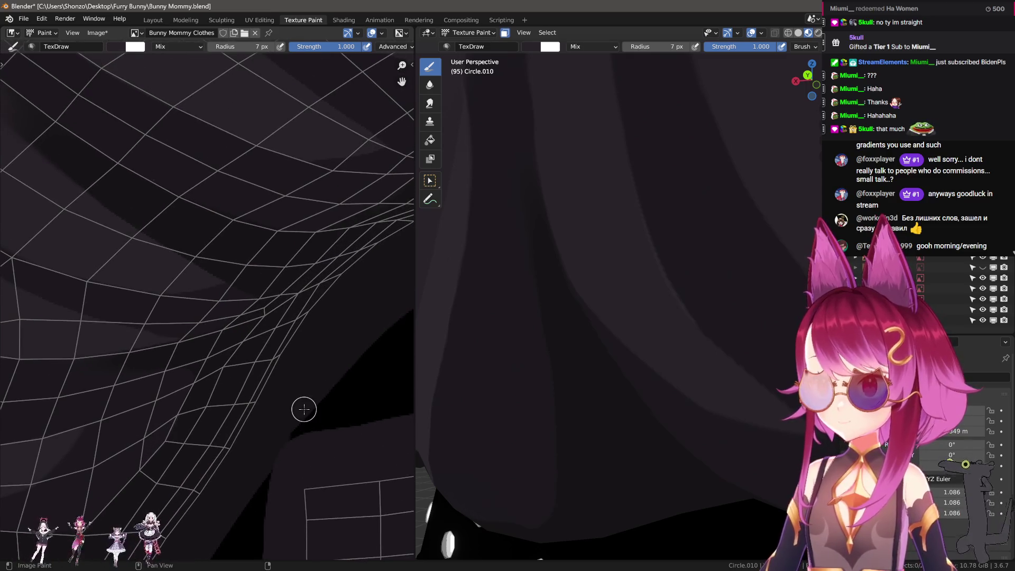
pyautogui.moveTo(591, 351)
pyautogui.mouseDown(button='middle')
pyautogui.moveTo(696, 408)
pyautogui.moveTo(519, 353)
pyautogui.mouseUp(button='middle')
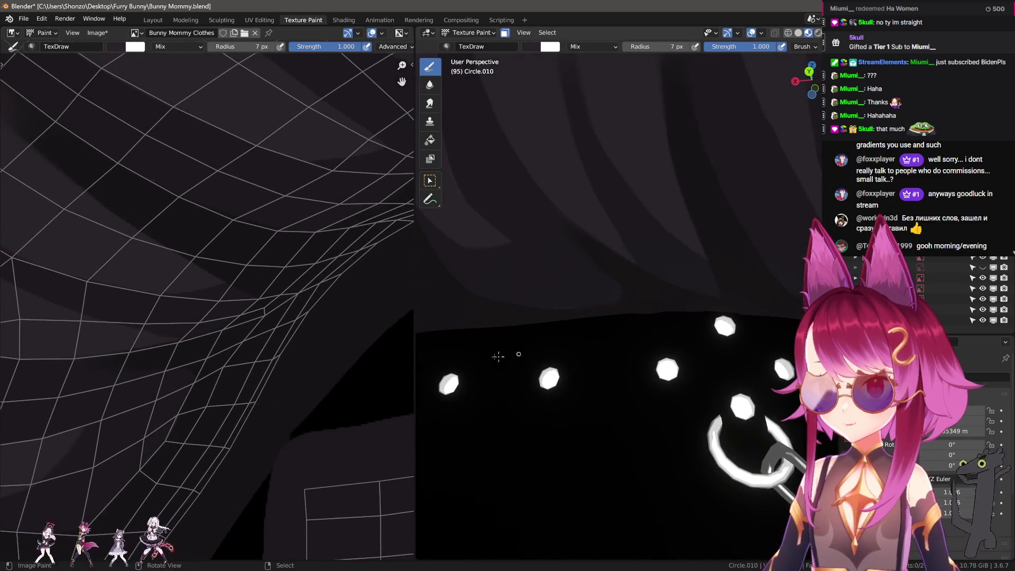
pyautogui.moveTo(249, 370); pyautogui.dragTo(228, 381, button='middle')
pyautogui.scroll(2, 277, 310)
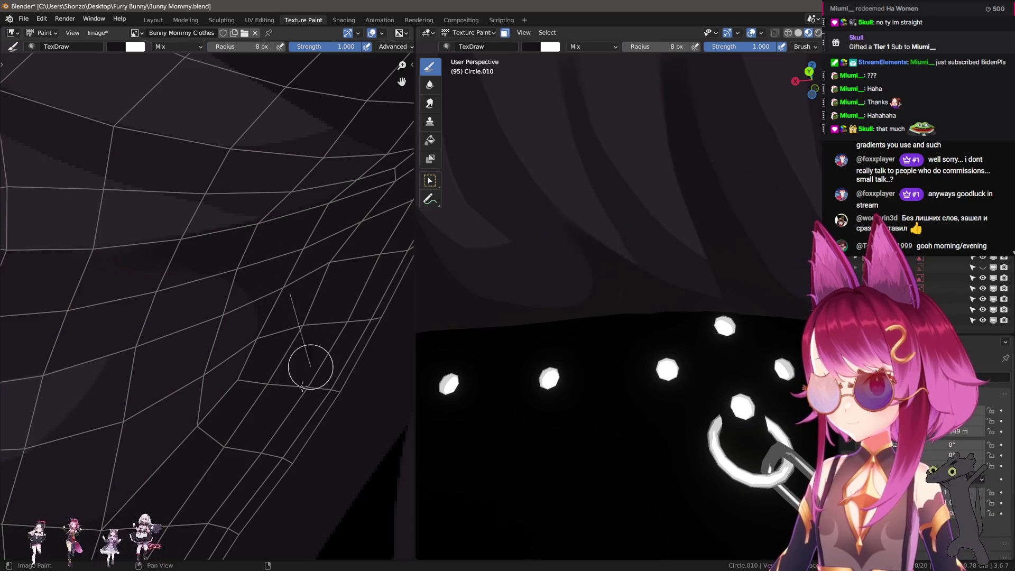
pyautogui.moveTo(625, 327); pyautogui.dragTo(561, 354, button='middle')
pyautogui.scroll(2, 297, 403)
pyautogui.scroll(2, 298, 403)
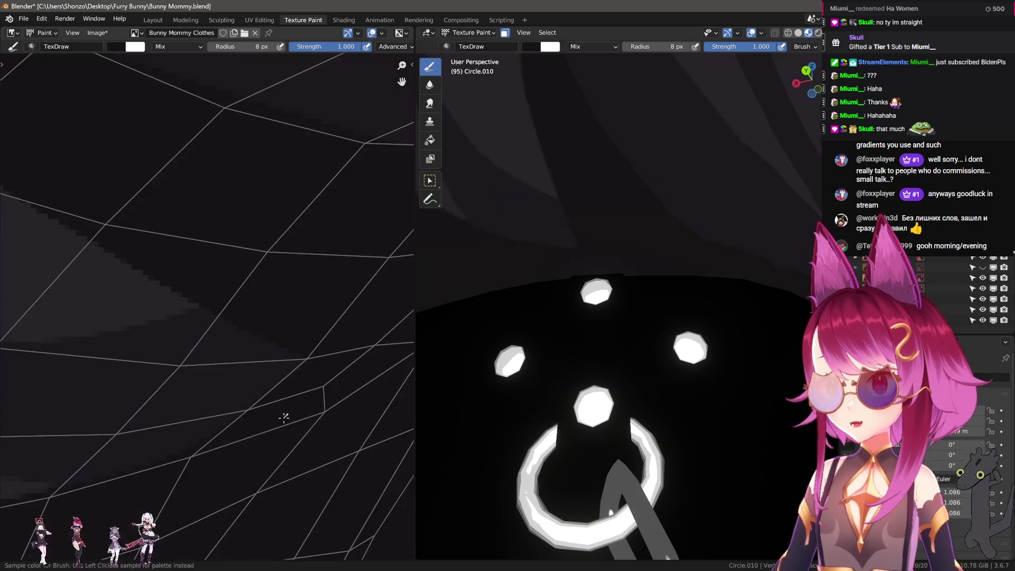
pyautogui.press('[')
pyautogui.press('[')
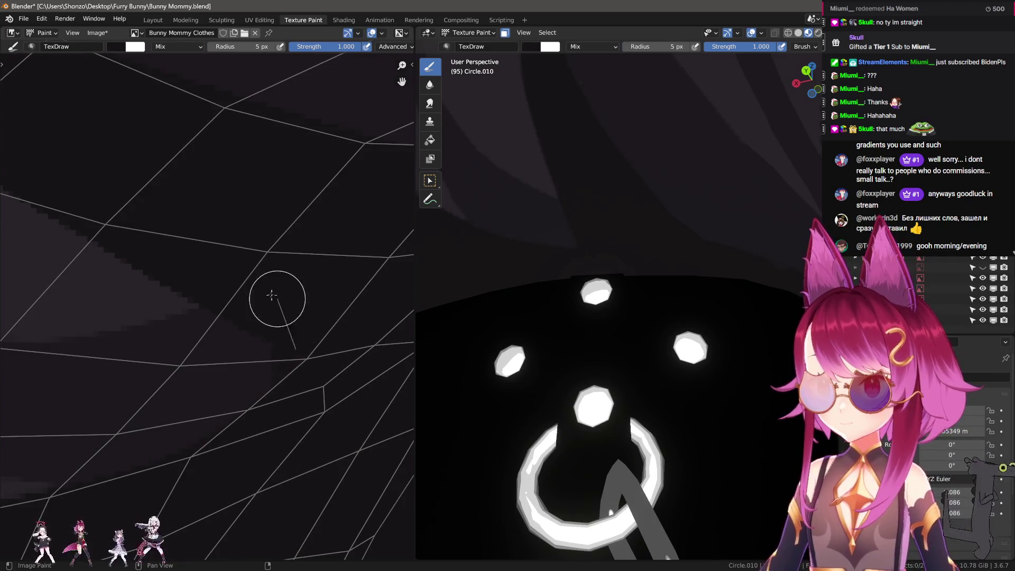
pyautogui.moveTo(287, 330); pyautogui.dragTo(252, 285)
# - Check the mesh in Edit Mode, then paint dark straight lines along the shadow border
pyautogui.moveTo(567, 300)
pyautogui.mouseDown(button='middle')
pyautogui.moveTo(497, 320)
pyautogui.moveTo(564, 364)
pyautogui.moveTo(651, 338)
pyautogui.moveTo(651, 304)
pyautogui.mouseUp(button='middle')
pyautogui.press('Tab')
pyautogui.press('Tab')
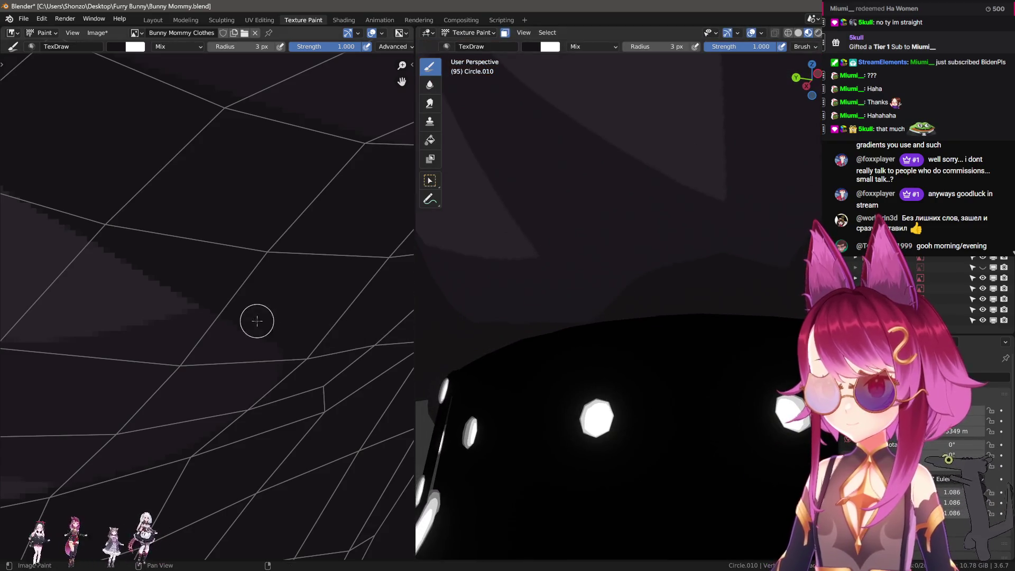
pyautogui.scroll(-5, 215, 403)
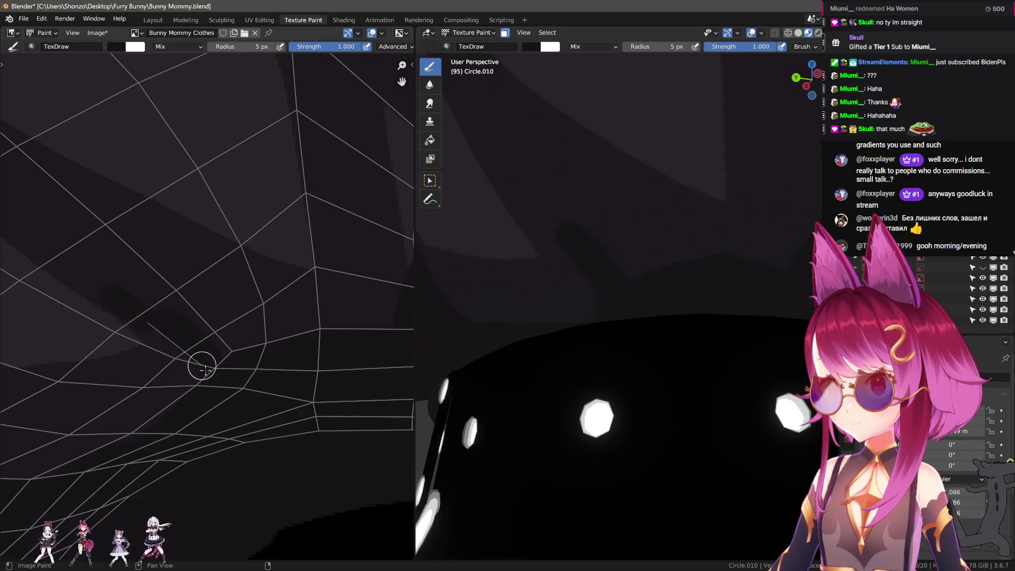
pyautogui.moveTo(189, 406); pyautogui.dragTo(175, 456)
pyautogui.moveTo(113, 290)
pyautogui.mouseDown()
pyautogui.moveTo(249, 363)
pyautogui.moveTo(216, 351)
pyautogui.mouseUp()
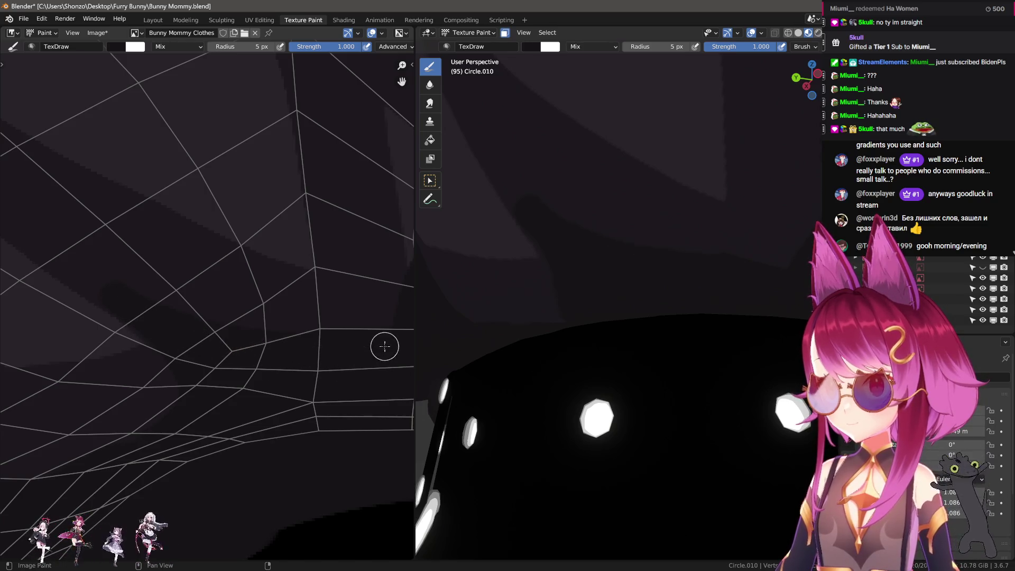
pyautogui.scroll(5, 217, 421)
pyautogui.hotkey('shift', 'space')
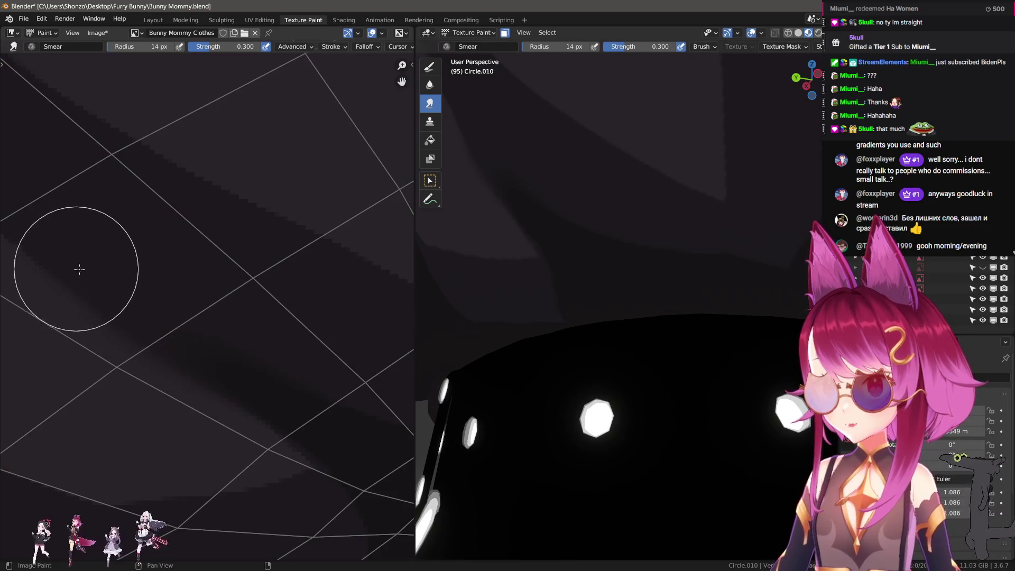
# - Switch back to the draw brush at 5 px and orbit the model toward the feet
pyautogui.scroll(-3, 227, 344)
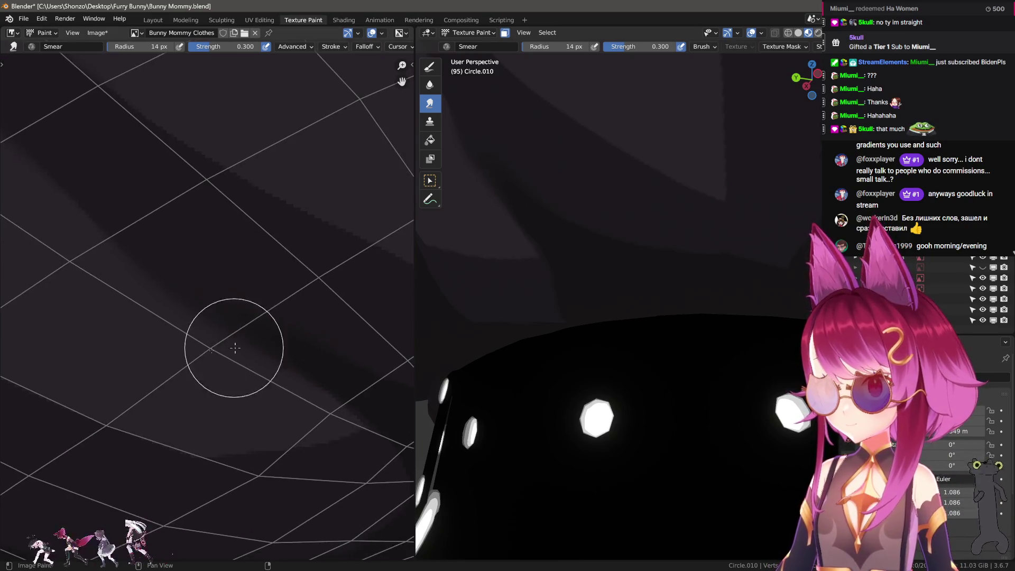
pyautogui.hotkey('shift', 'space')
pyautogui.press('f')
pyautogui.click(126, 285)
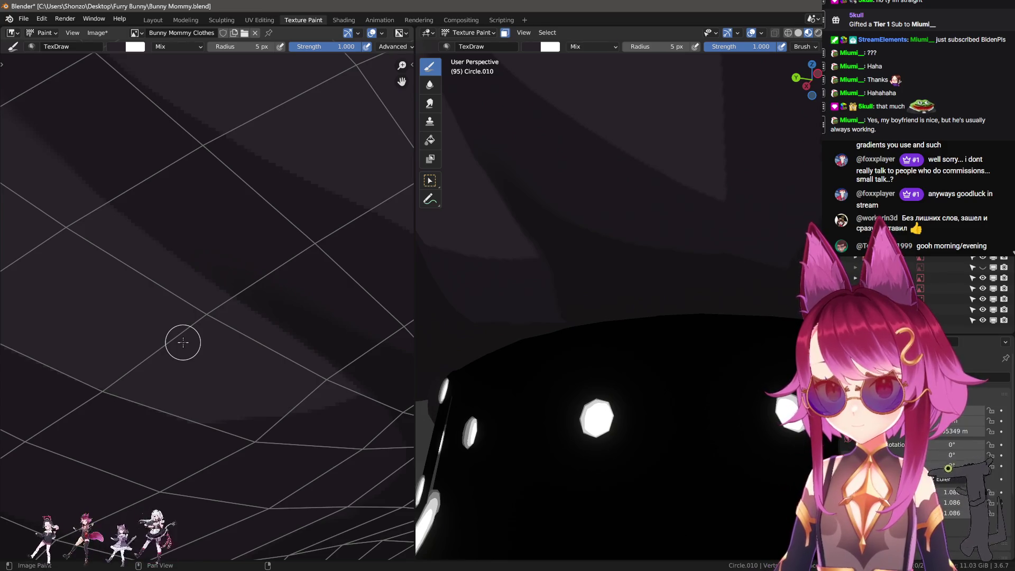
pyautogui.scroll(-3, 141, 324)
pyautogui.moveTo(698, 386)
pyautogui.mouseDown(button='middle')
pyautogui.moveTo(636, 310)
pyautogui.moveTo(598, 316)
pyautogui.mouseUp(button='middle')
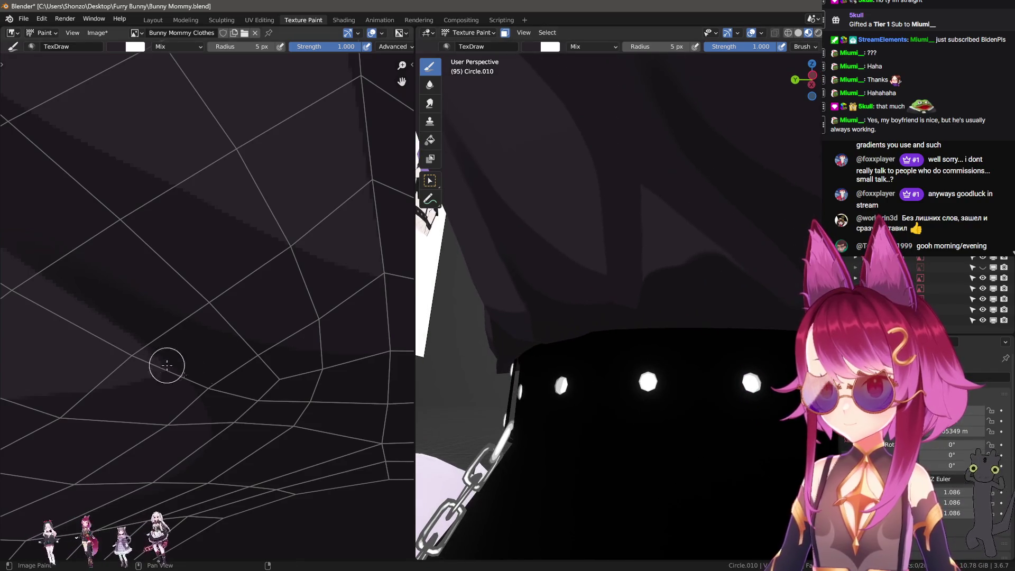
pyautogui.scroll(3, 167, 365)
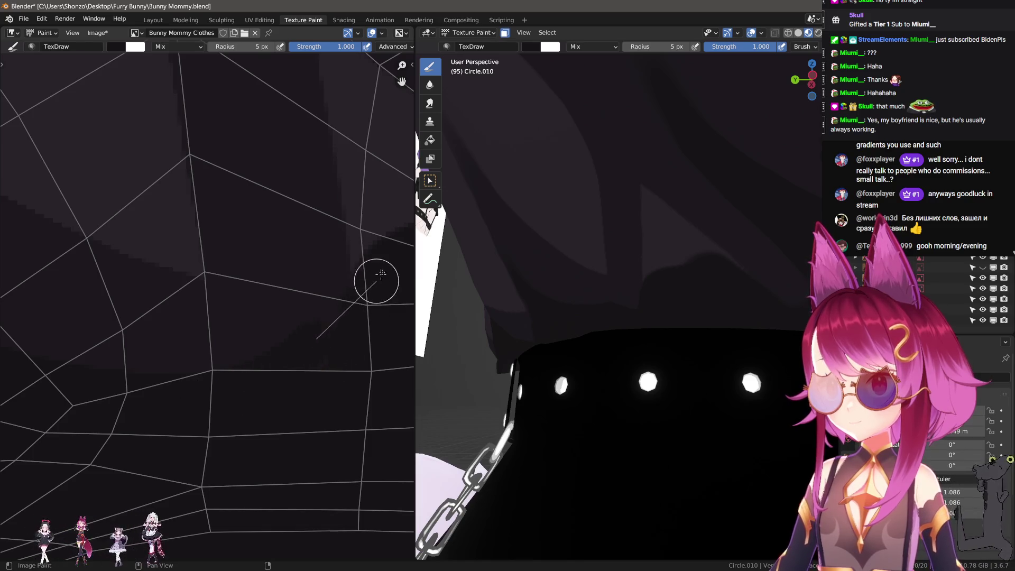
pyautogui.moveTo(427, 361)
pyautogui.mouseDown(button='middle')
pyautogui.moveTo(698, 297)
pyautogui.moveTo(625, 324)
pyautogui.moveTo(667, 319)
pyautogui.mouseUp(button='middle')
pyautogui.moveTo(285, 359)
pyautogui.mouseDown(button='middle')
pyautogui.moveTo(100, 503)
pyautogui.moveTo(191, 426)
pyautogui.mouseUp(button='middle')
# - Shrink the brush to 4 px, check the mesh in Edit Mode, and paint lighter strokes
pyautogui.press('[')
pyautogui.press('Tab')
pyautogui.moveTo(552, 358)
pyautogui.mouseDown(button='middle')
pyautogui.moveTo(693, 303)
pyautogui.moveTo(766, 303)
pyautogui.moveTo(692, 312)
pyautogui.mouseUp(button='middle')
pyautogui.press('Tab')
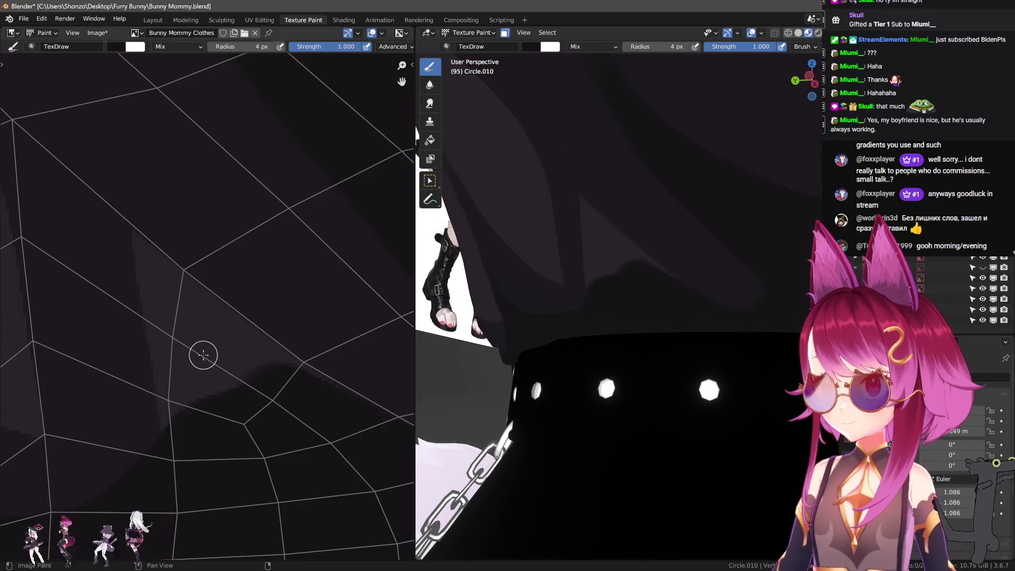
pyautogui.moveTo(242, 334)
pyautogui.mouseDown()
pyautogui.moveTo(392, 433)
pyautogui.moveTo(161, 488)
pyautogui.moveTo(176, 483)
pyautogui.mouseUp()
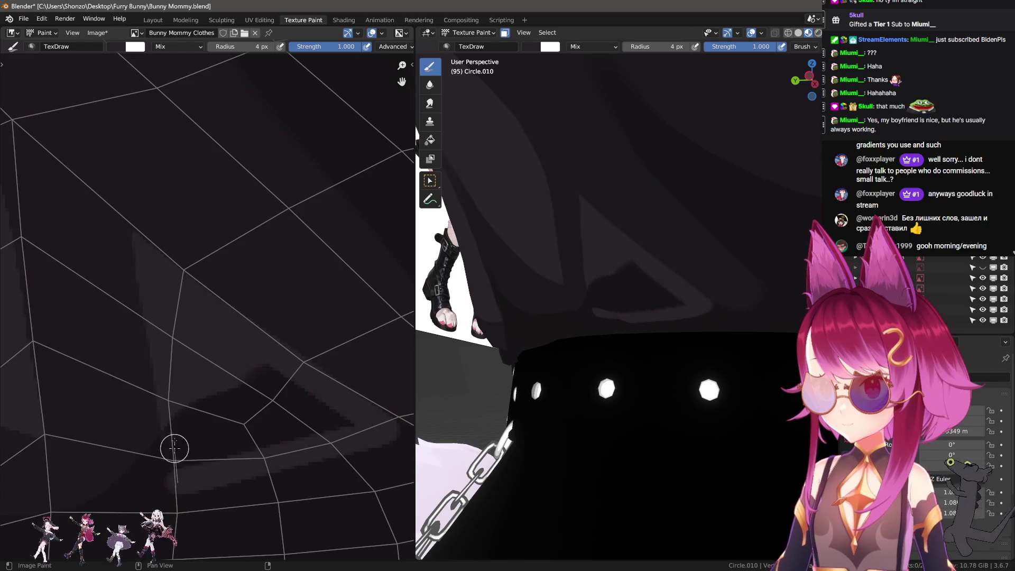
pyautogui.scroll(2, 209, 331)
# - Paint grey over the dark triangle and enlarge the brush to 10 px
pyautogui.press('f')
pyautogui.click(159, 408)
pyautogui.moveTo(158, 408)
pyautogui.mouseDown()
pyautogui.moveTo(378, 373)
pyautogui.moveTo(241, 312)
pyautogui.moveTo(172, 370)
pyautogui.moveTo(295, 353)
pyautogui.moveTo(319, 362)
pyautogui.moveTo(260, 423)
pyautogui.mouseUp()
pyautogui.press('f')
pyautogui.click(217, 370)
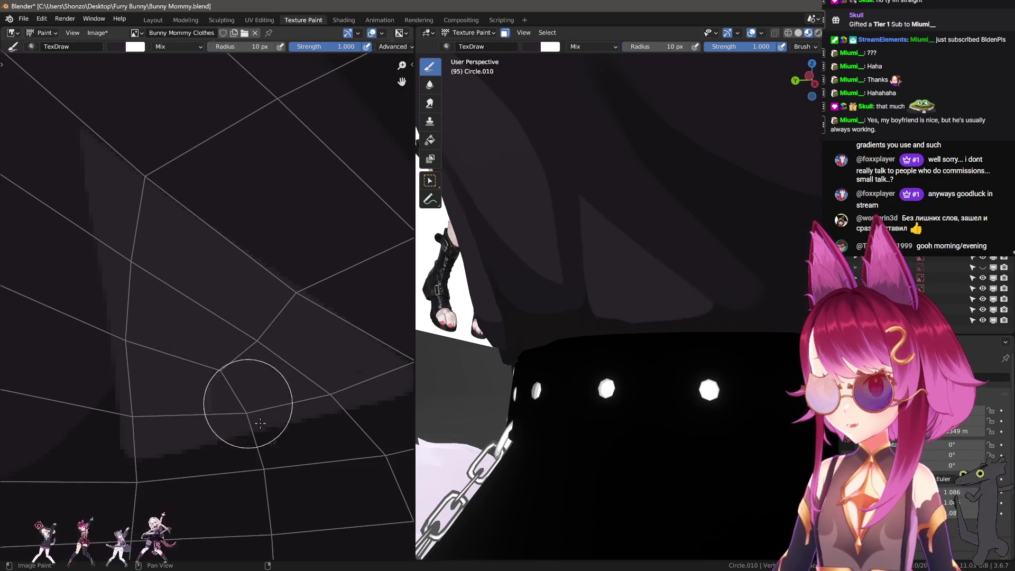
# - Switch to the Smear brush and set its radius to 43 px
pyautogui.hotkey('shift', 'space')
pyautogui.scroll(-2, 260, 423)
pyautogui.press('f')
pyautogui.click(182, 368)
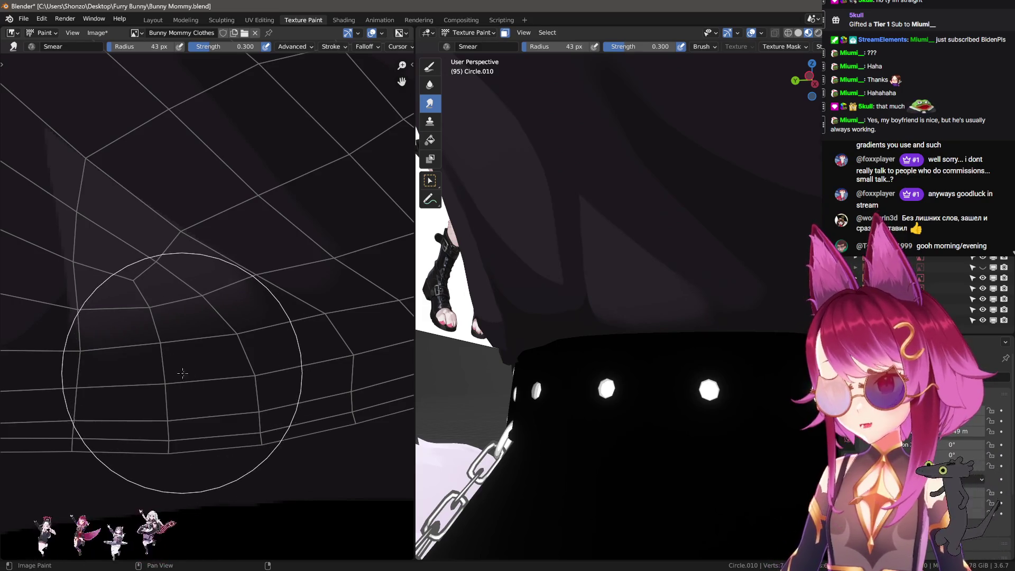
# - Resize the Smear brush to 15 px, then to a 21 px radius
pyautogui.moveTo(549, 370)
pyautogui.mouseDown(button='middle')
pyautogui.moveTo(571, 362)
pyautogui.moveTo(564, 376)
pyautogui.mouseUp(button='middle')
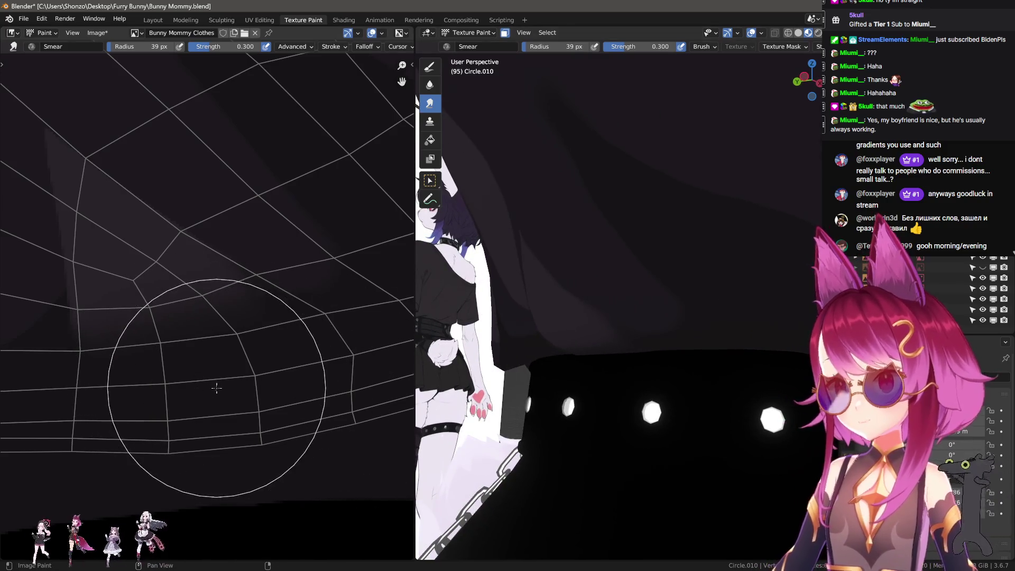
pyautogui.press('f')
pyautogui.scroll(2, 149, 377)
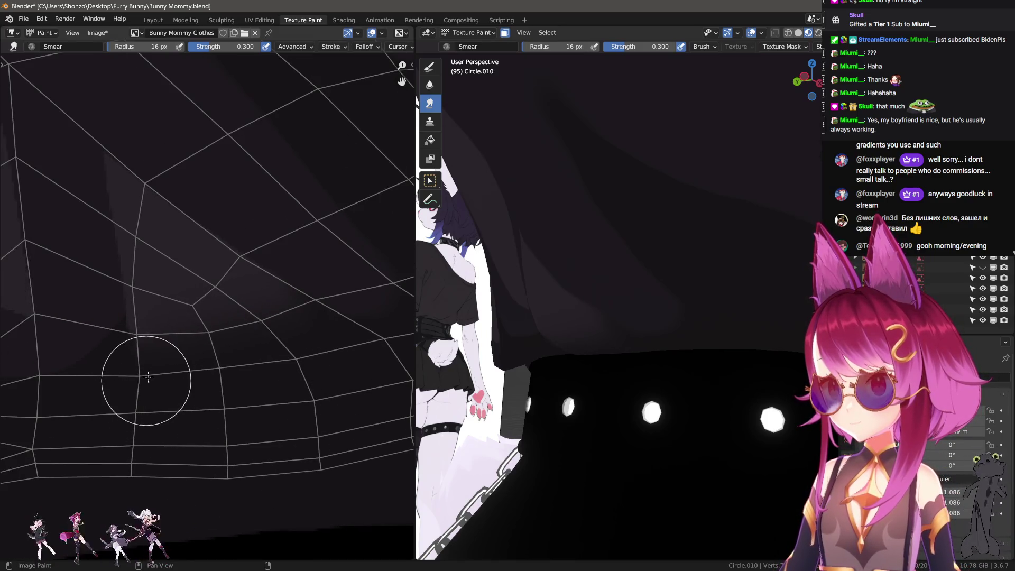
pyautogui.scroll(2, 249, 294)
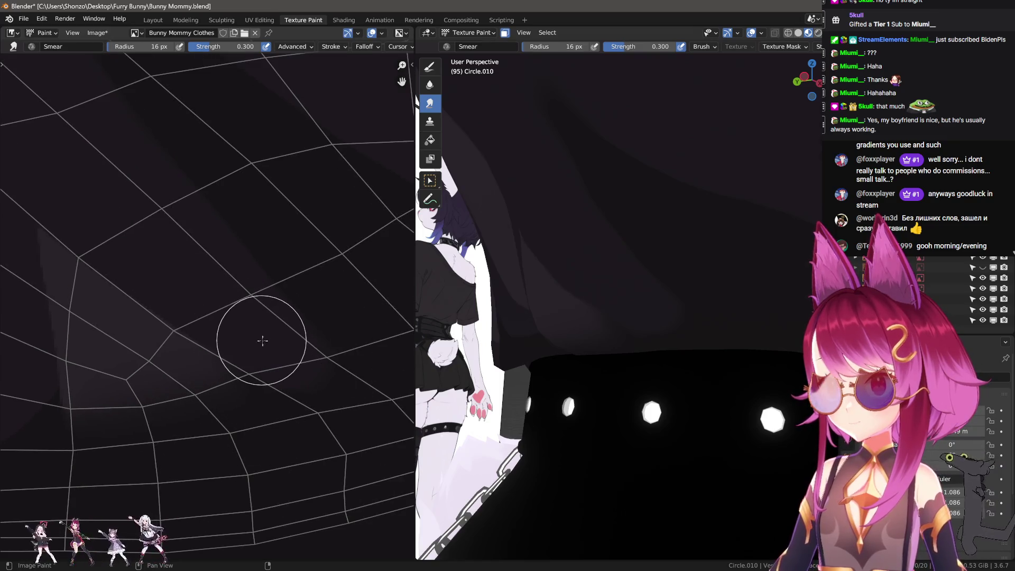
pyautogui.press('f')
pyautogui.click(309, 350)
pyautogui.press('f')
pyautogui.click(283, 340)
# - Move to other fold areas, orbiting to the collar and chain, then enter Edit Mode on the shirt
pyautogui.moveTo(283, 340)
pyautogui.mouseDown(button='middle')
pyautogui.moveTo(294, 356)
pyautogui.moveTo(169, 524)
pyautogui.moveTo(204, 380)
pyautogui.mouseUp(button='middle')
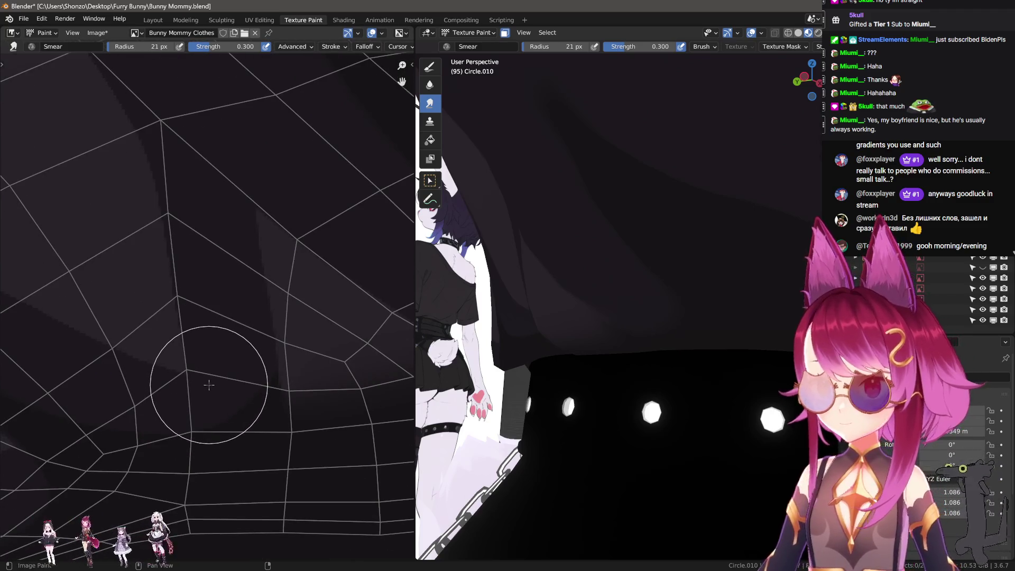
pyautogui.moveTo(661, 296)
pyautogui.mouseDown(button='middle')
pyautogui.moveTo(778, 303)
pyautogui.moveTo(725, 311)
pyautogui.mouseUp(button='middle')
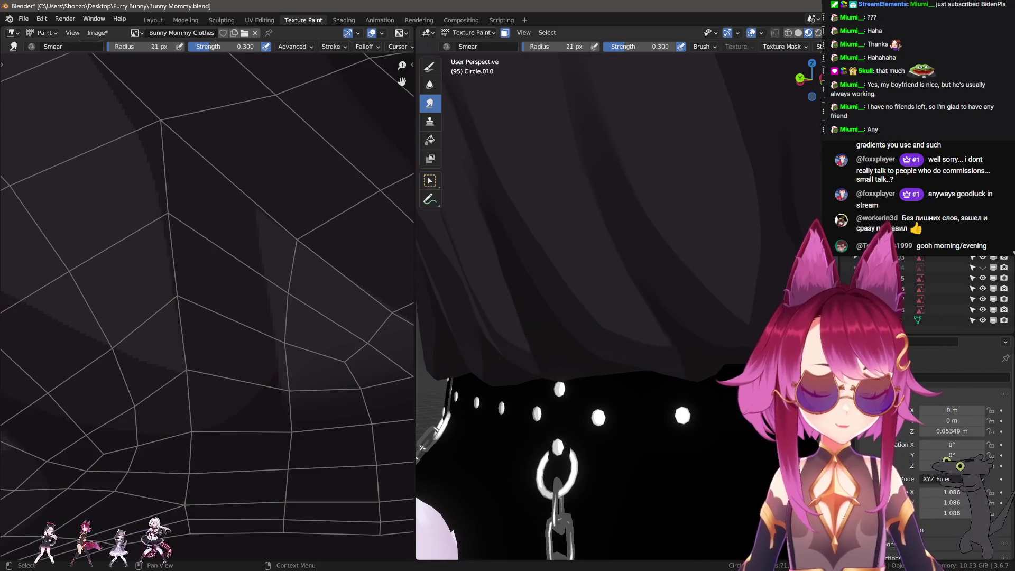
pyautogui.scroll(-4, 267, 335)
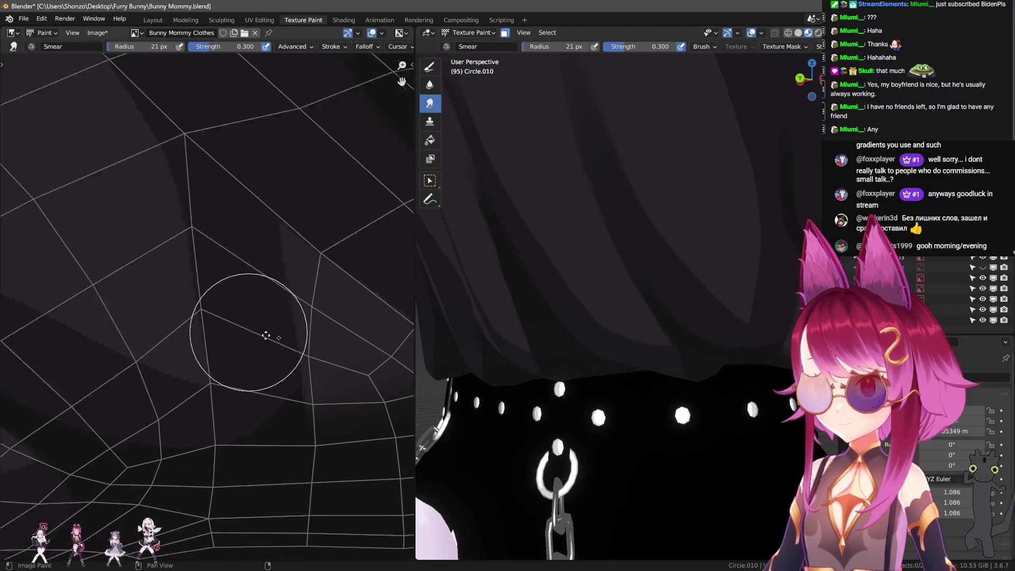
pyautogui.moveTo(322, 359); pyautogui.dragTo(272, 351, button='middle')
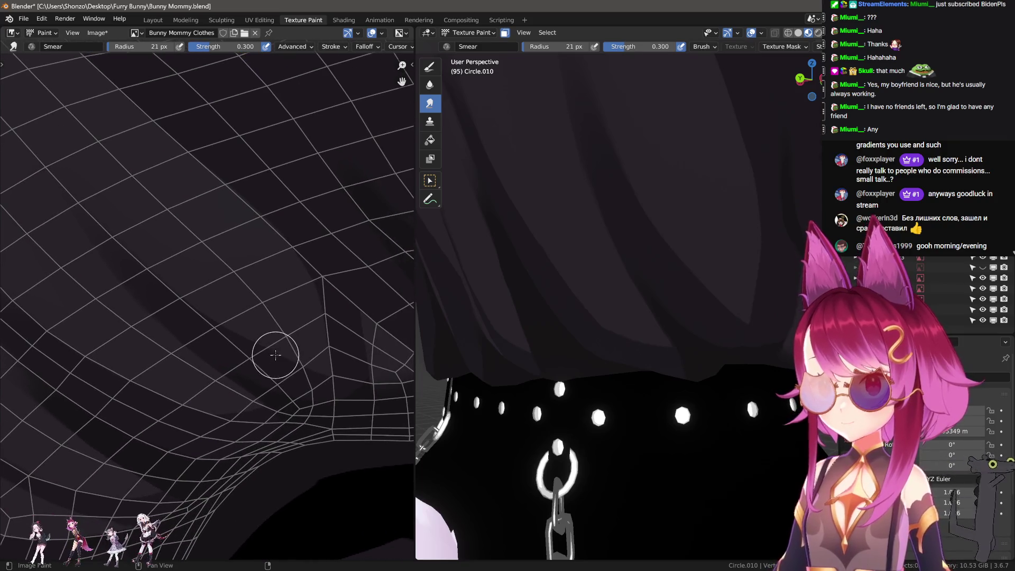
pyautogui.moveTo(421, 296)
pyautogui.mouseDown(button='middle')
pyautogui.moveTo(720, 315)
pyautogui.moveTo(721, 334)
pyautogui.moveTo(612, 325)
pyautogui.mouseUp(button='middle')
pyautogui.press('Tab')
pyautogui.scroll(2, 681, 322)
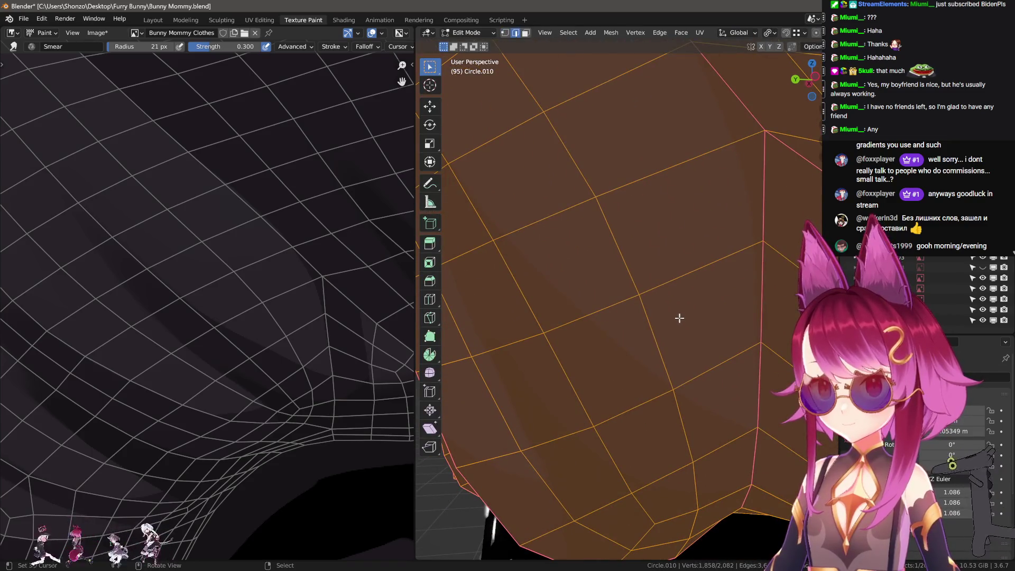
pyautogui.scroll(-3, 679, 318)
pyautogui.press('Tab')
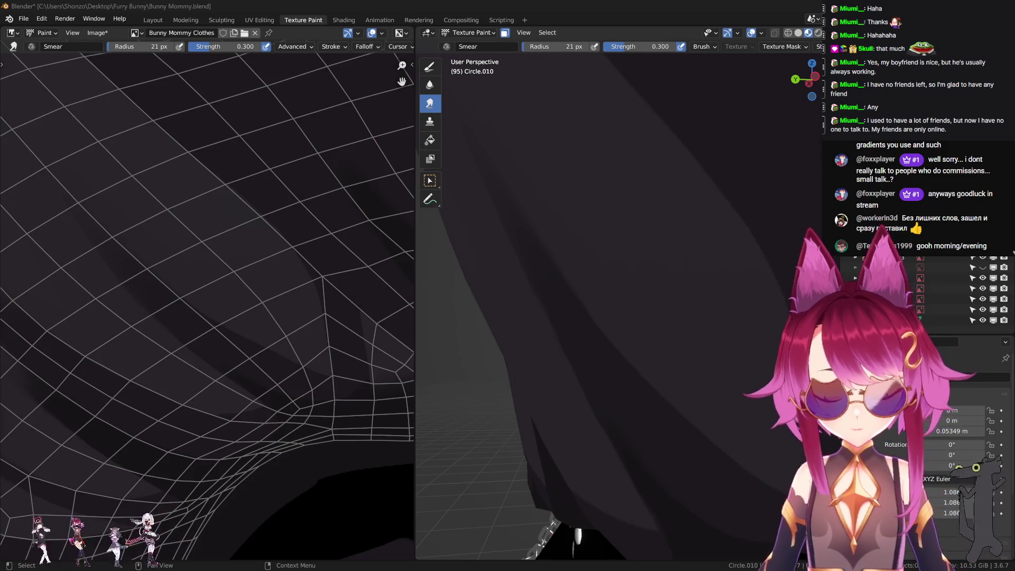
# - Switch to the draw brush at 8 px and paint a stroke across the UV texture
pyautogui.scroll(7, 256, 335)
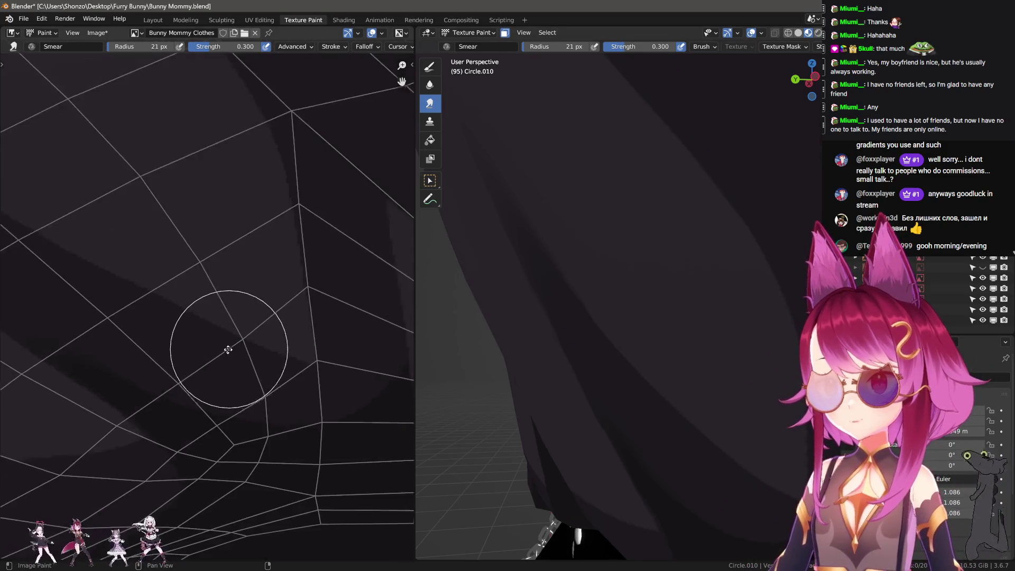
pyautogui.hotkey('shift', 'space')
pyautogui.press('[')
pyautogui.press('[')
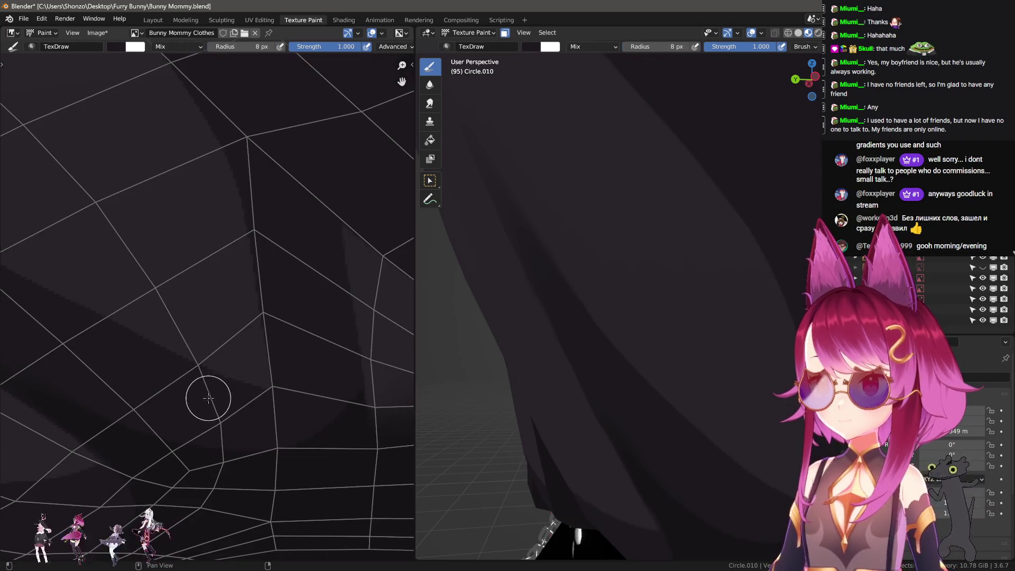
pyautogui.moveTo(287, 275)
pyautogui.mouseDown()
pyautogui.moveTo(292, 323)
pyautogui.moveTo(278, 301)
pyautogui.moveTo(287, 347)
pyautogui.moveTo(284, 331)
pyautogui.moveTo(267, 393)
pyautogui.moveTo(169, 396)
pyautogui.moveTo(217, 392)
pyautogui.mouseUp()
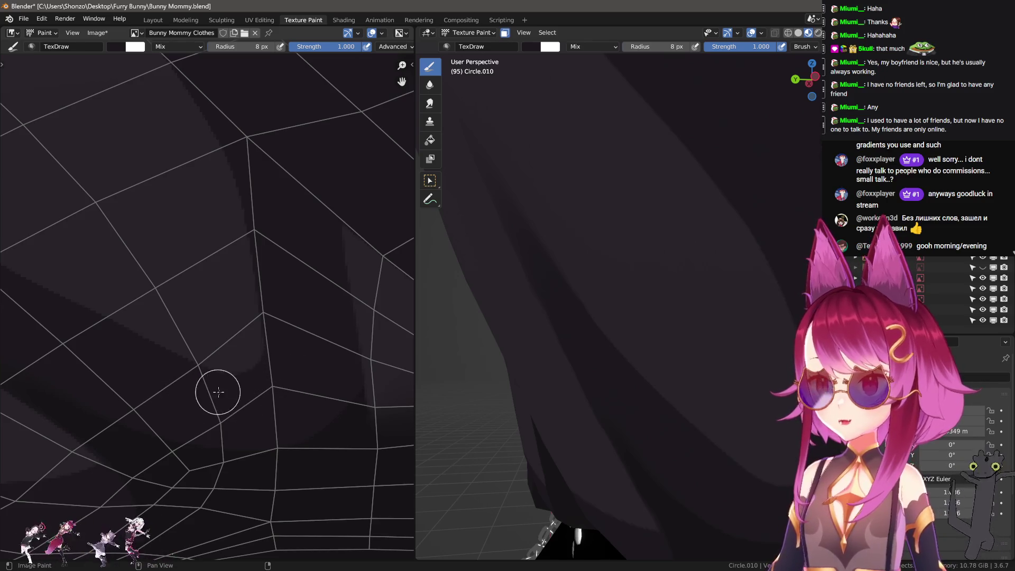
pyautogui.scroll(-7, 229, 407)
# - Orbit the shirt and zoom the texture view in on the fold area
pyautogui.moveTo(529, 381)
pyautogui.mouseDown(button='middle')
pyautogui.moveTo(642, 340)
pyautogui.moveTo(542, 402)
pyautogui.moveTo(576, 338)
pyautogui.mouseUp(button='middle')
pyautogui.scroll(-5, 147, 378)
pyautogui.moveTo(582, 391)
pyautogui.mouseDown(button='middle')
pyautogui.moveTo(617, 381)
pyautogui.moveTo(647, 395)
pyautogui.moveTo(641, 378)
pyautogui.moveTo(585, 381)
pyautogui.moveTo(606, 376)
pyautogui.mouseUp(button='middle')
pyautogui.scroll(4, 256, 351)
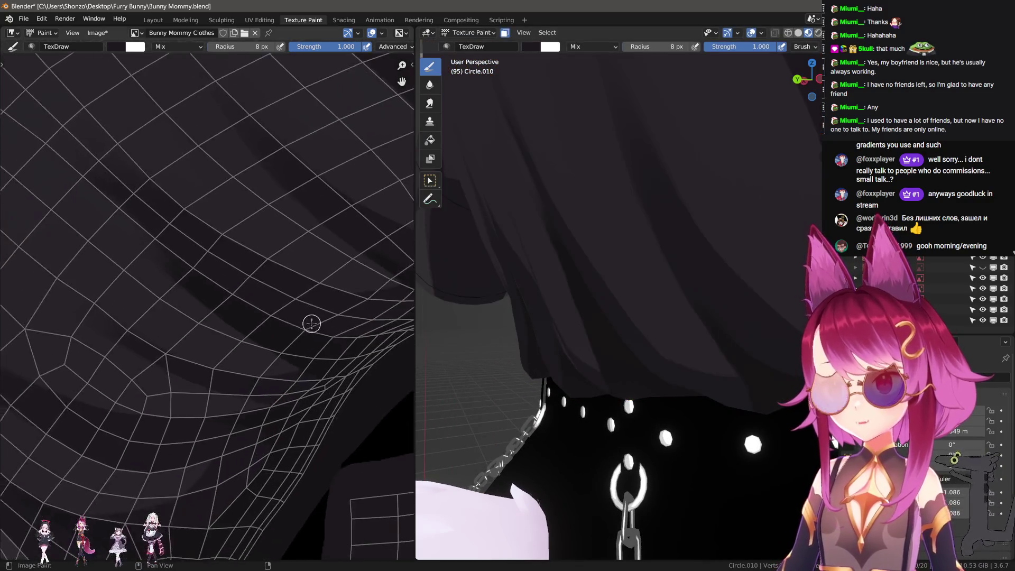
pyautogui.moveTo(313, 321); pyautogui.dragTo(282, 349, button='middle')
pyautogui.scroll(2, 282, 349)
pyautogui.moveTo(295, 487)
pyautogui.mouseDown(button='middle')
pyautogui.moveTo(175, 460)
pyautogui.moveTo(195, 438)
pyautogui.mouseUp(button='middle')
# - Set the brush radius to 7 px and draw a straight dark diagonal fold line
pyautogui.press('Tab')
pyautogui.press('Tab')
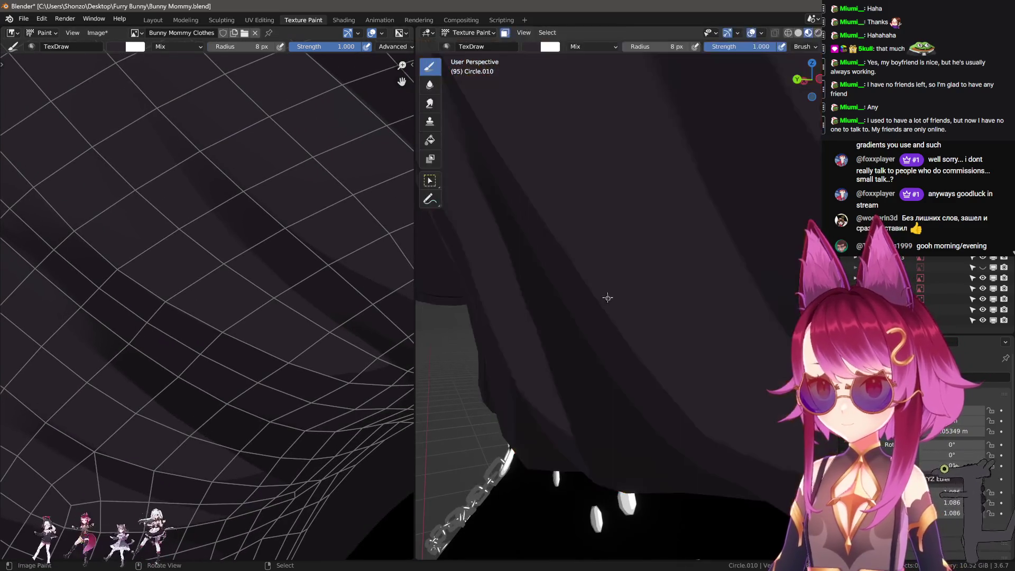
pyautogui.scroll(3, 283, 372)
pyautogui.press('f')
pyautogui.click(234, 346)
pyautogui.moveTo(233, 346); pyautogui.dragTo(169, 318, button='middle')
pyautogui.moveTo(237, 350)
pyautogui.mouseDown()
pyautogui.moveTo(310, 384)
pyautogui.moveTo(70, 267)
pyautogui.moveTo(344, 397)
pyautogui.moveTo(102, 292)
pyautogui.moveTo(75, 275)
pyautogui.moveTo(346, 397)
pyautogui.mouseUp()
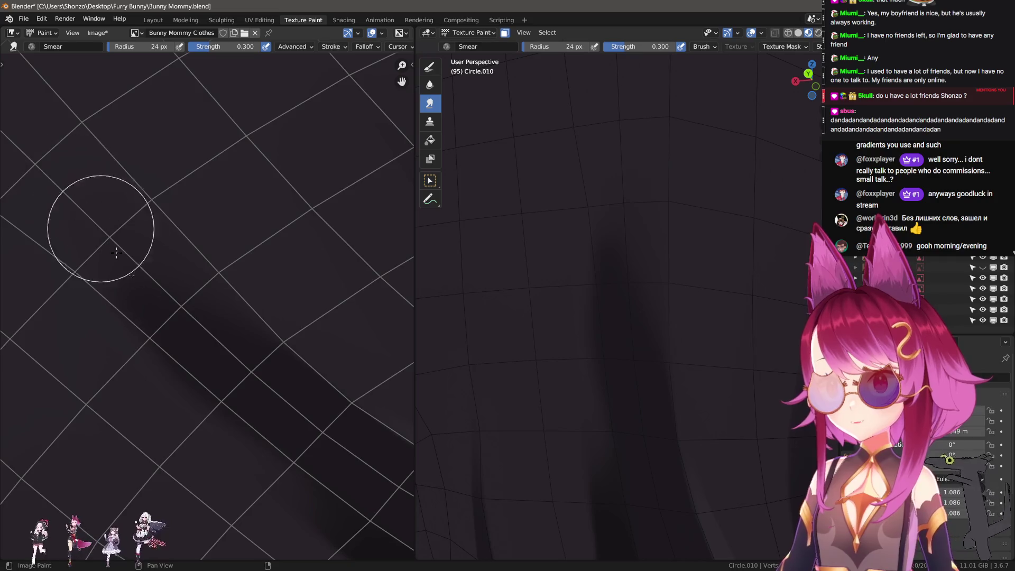
# - Smear along the dark diagonal fold band at 35 px, then resize the brush through 44 and 40 to 49 px
pyautogui.press('1')
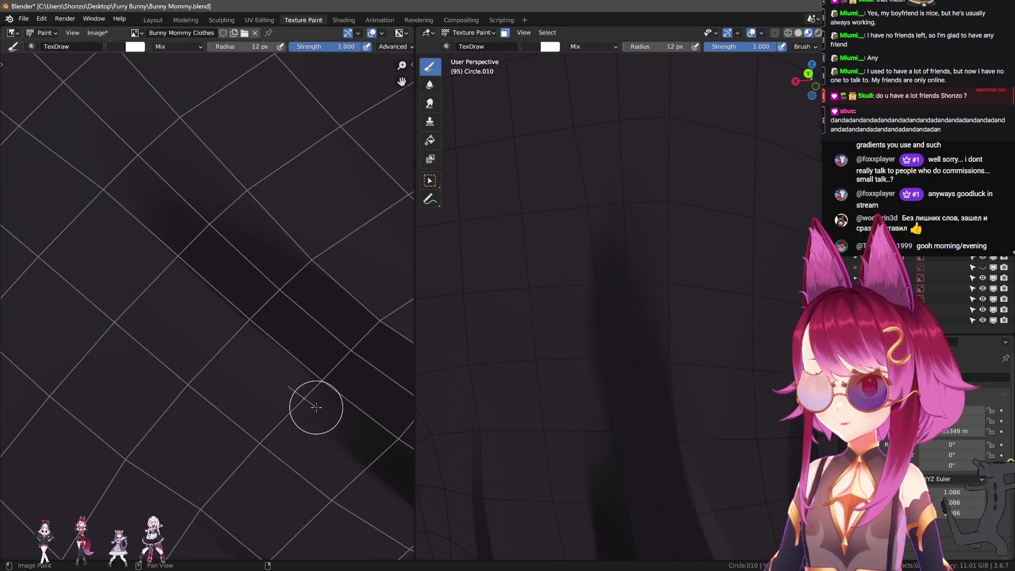
pyautogui.press('3')
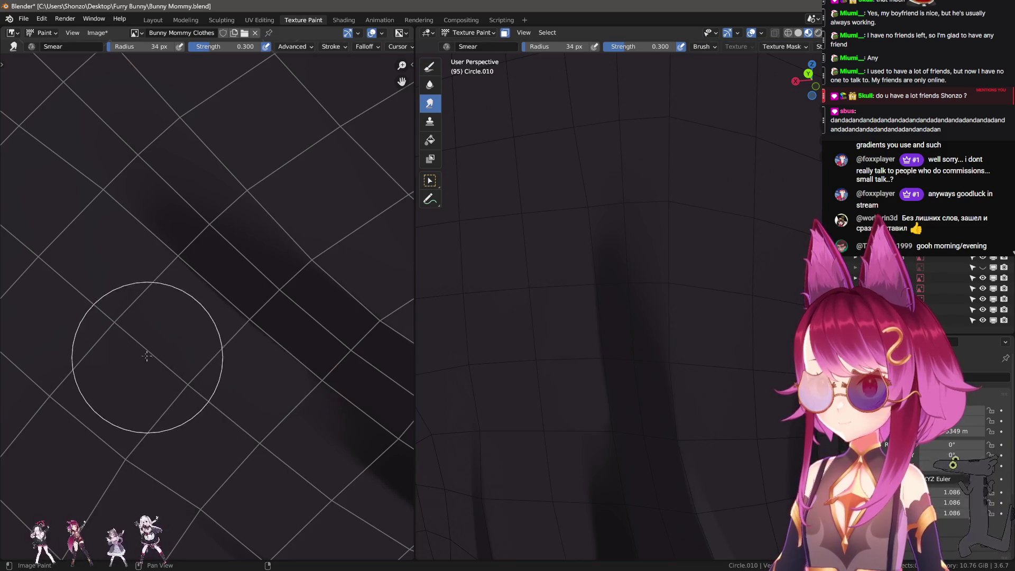
pyautogui.press('f')
pyautogui.click(298, 447)
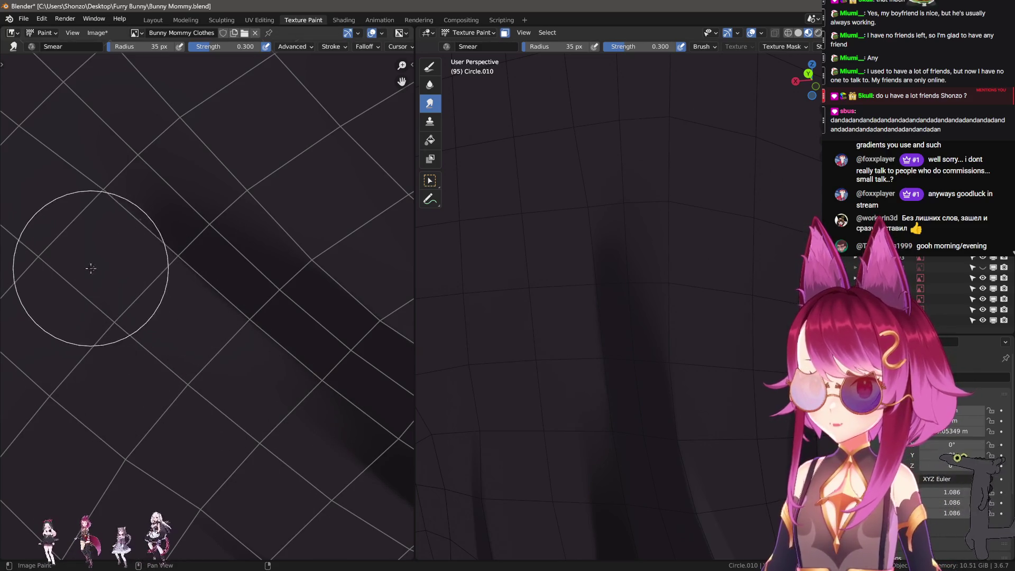
pyautogui.moveTo(186, 252); pyautogui.dragTo(224, 299, button='middle')
pyautogui.press('f')
pyautogui.click(140, 248)
pyautogui.press('f')
pyautogui.click(164, 237)
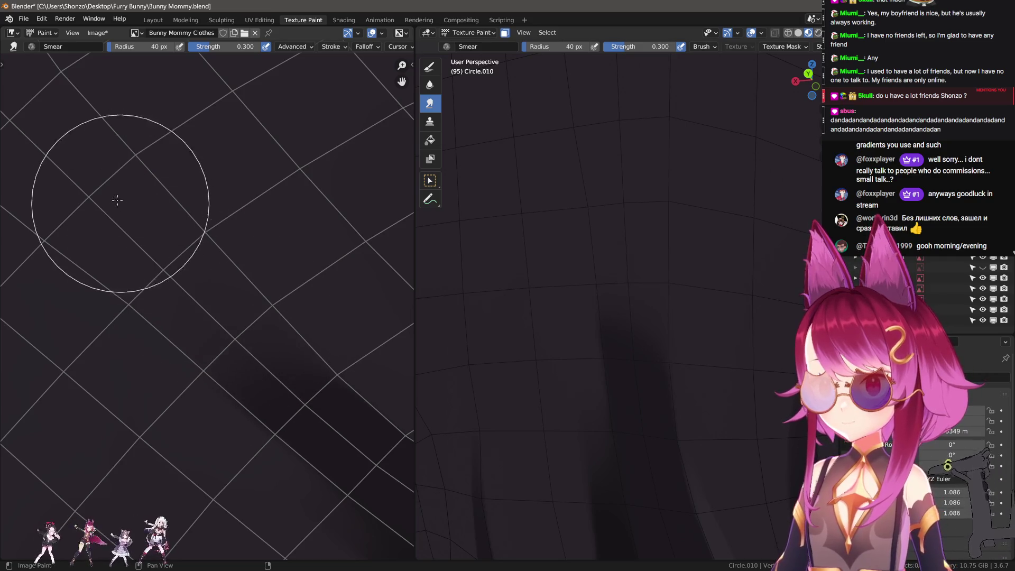
pyautogui.press('f')
pyautogui.click(80, 159)
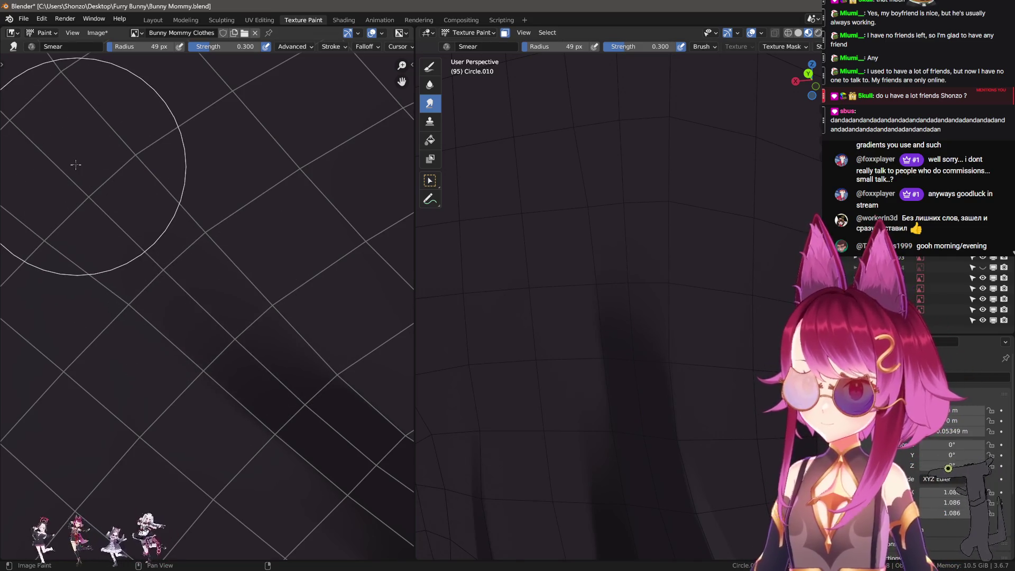